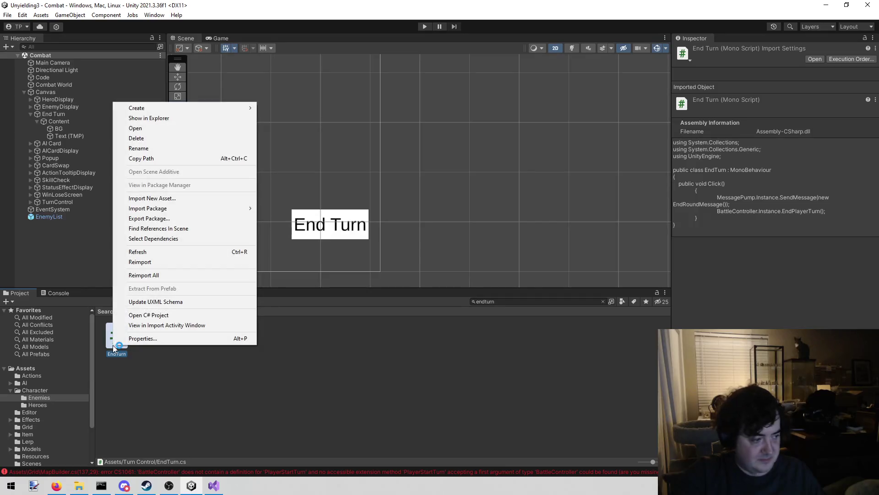
Delete the EndTurn.cs script asset and clear the 'endturn' Project search filter.
click(180, 138)
click(466, 259)
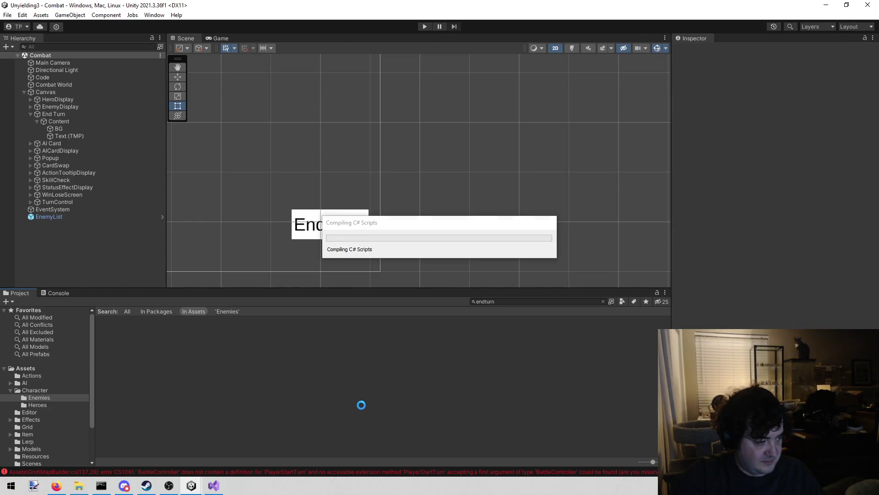
click(471, 302)
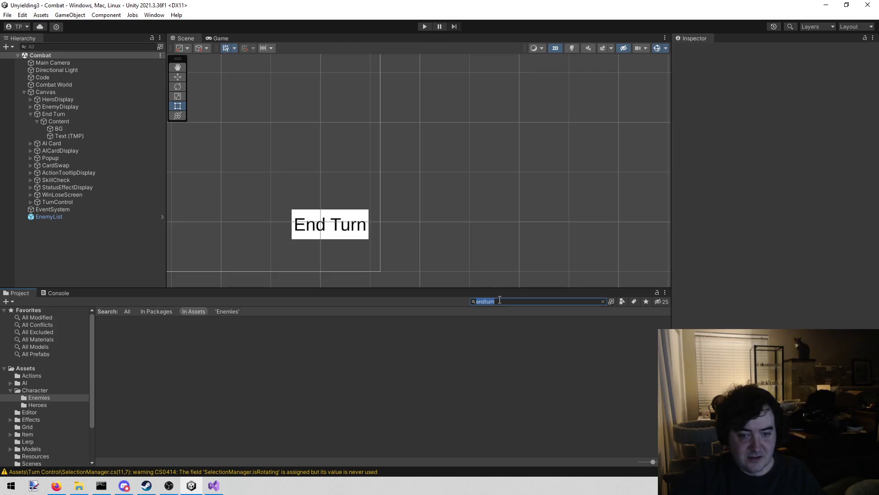
key(BackSpace)
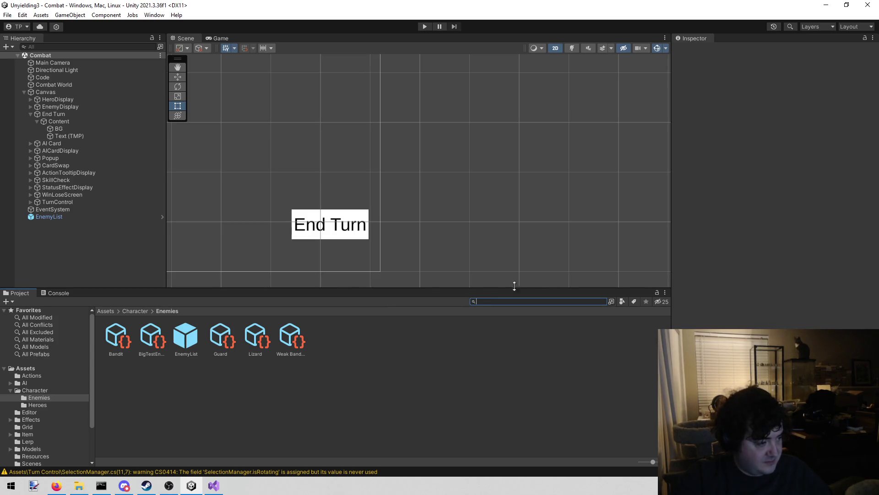
Clear the Unity Console and open the MapBuilder.cs line 137 compile error in Visual Studio.
click(62, 293)
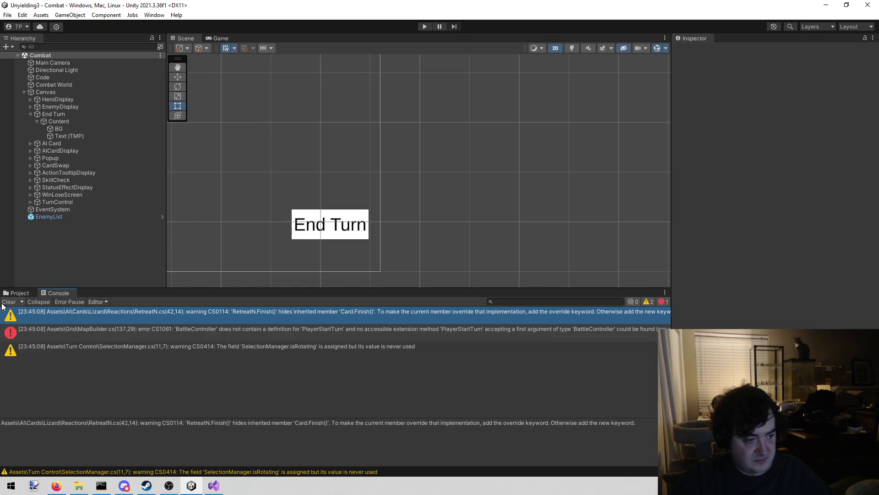
click(9, 302)
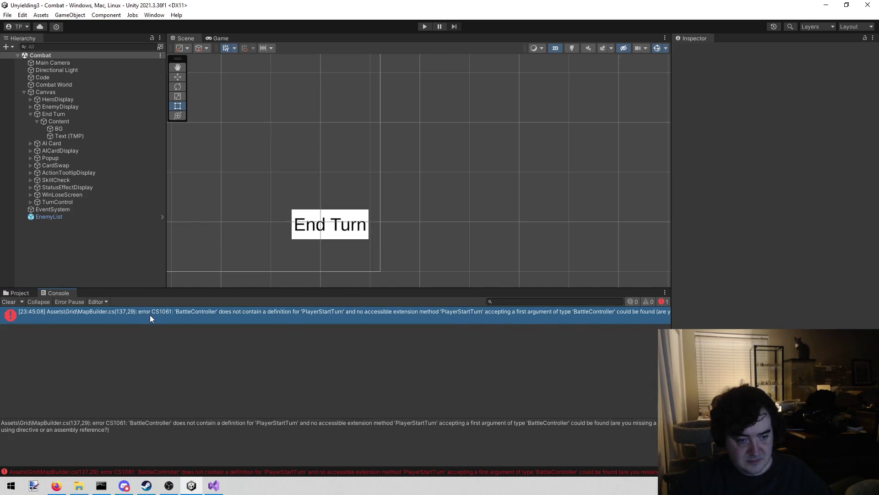
double_click(150, 314)
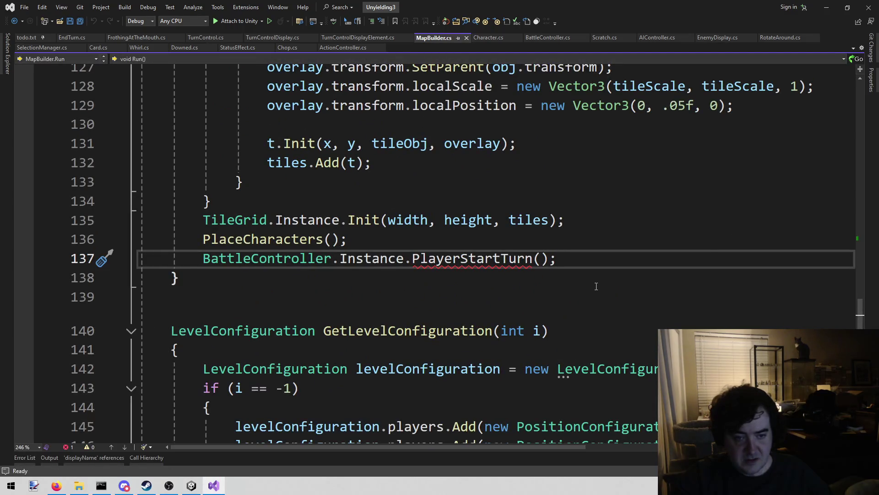
Delete the BattleController.Instance.PlayerStartTurn() call on line 137 and save MapBuilder.cs.
scroll(587, 293, up, 8)
scroll(583, 298, up, 3)
scroll(581, 293, down, 8)
drag(583, 374, 137, 374)
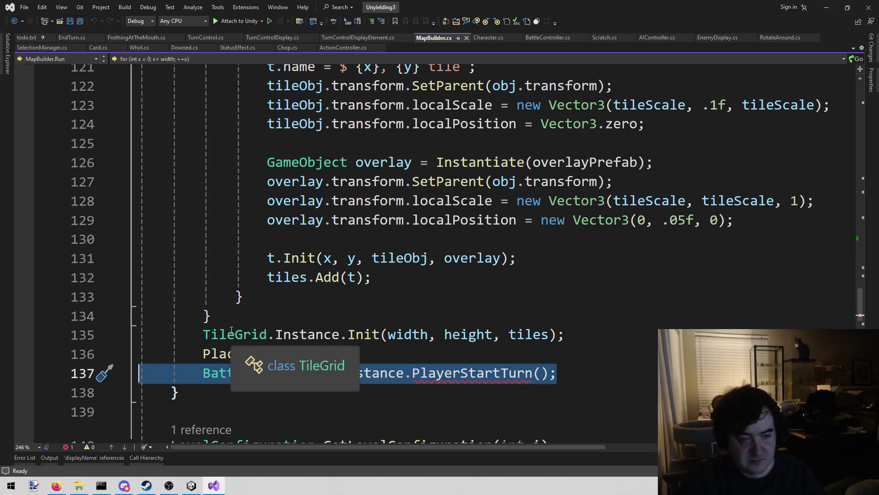
key(BackSpace)
key(BackSpace)
key(ctrl+s)
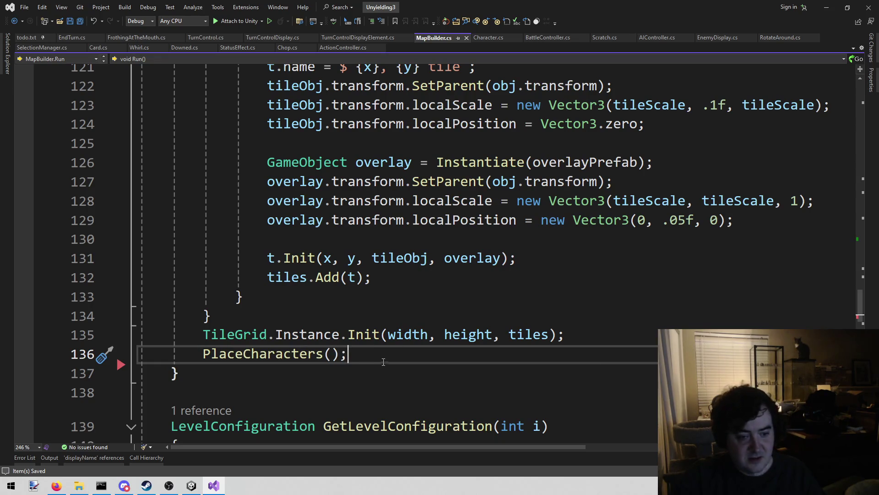
Let Unity recompile, clear the remaining console warnings, and return to MapBuilder.cs.
click(282, 370)
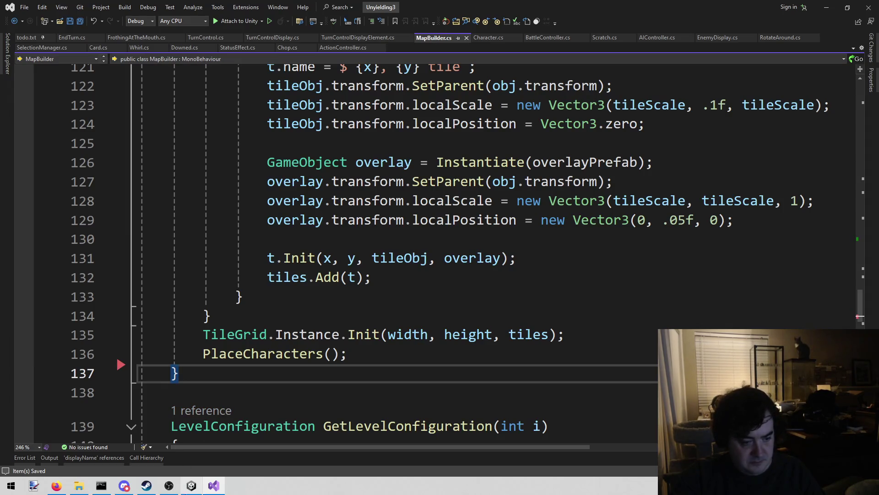
click(193, 492)
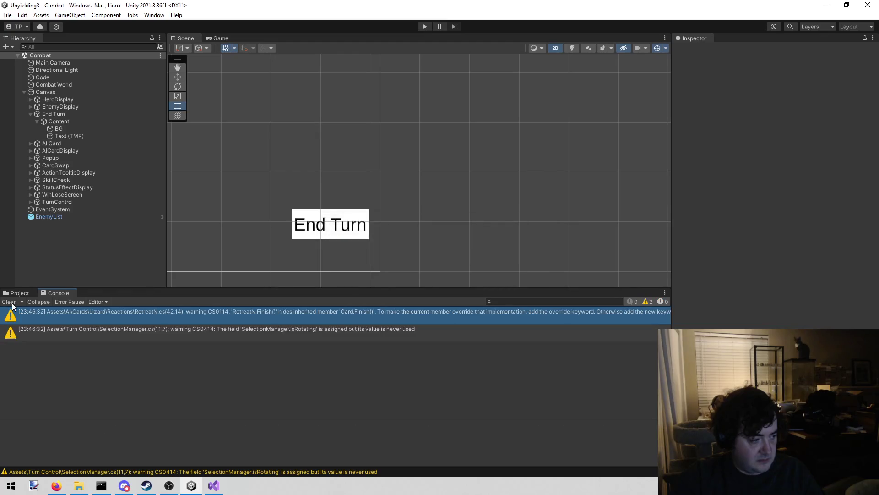
click(12, 303)
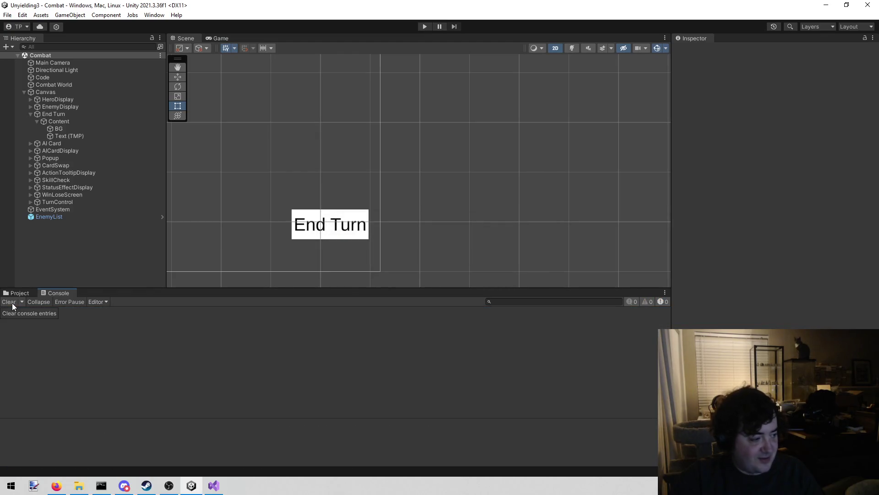
click(213, 485)
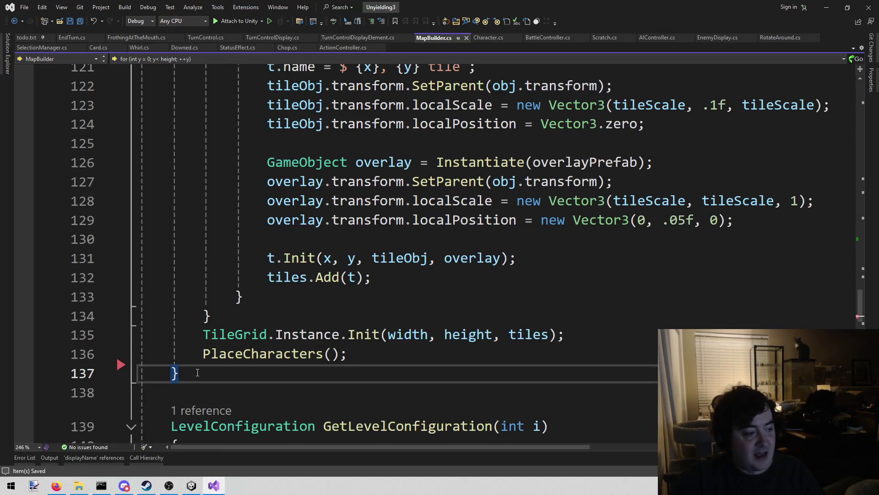
key(Up)
key(Up)
key(Up)
key(Down)
key(Down)
key(Down)
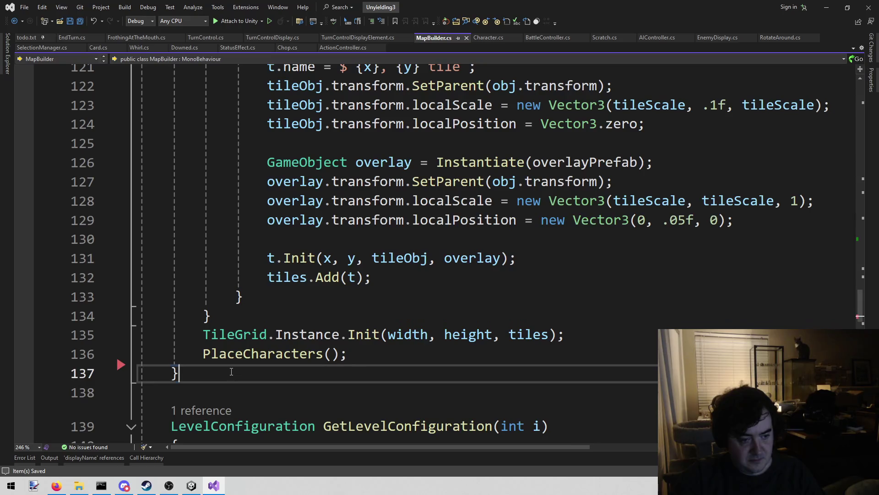
key(shift+Home)
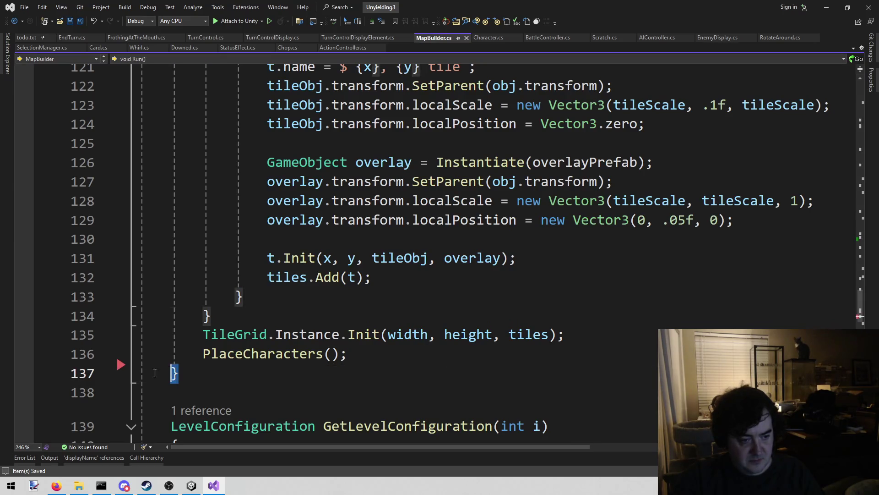
key(End)
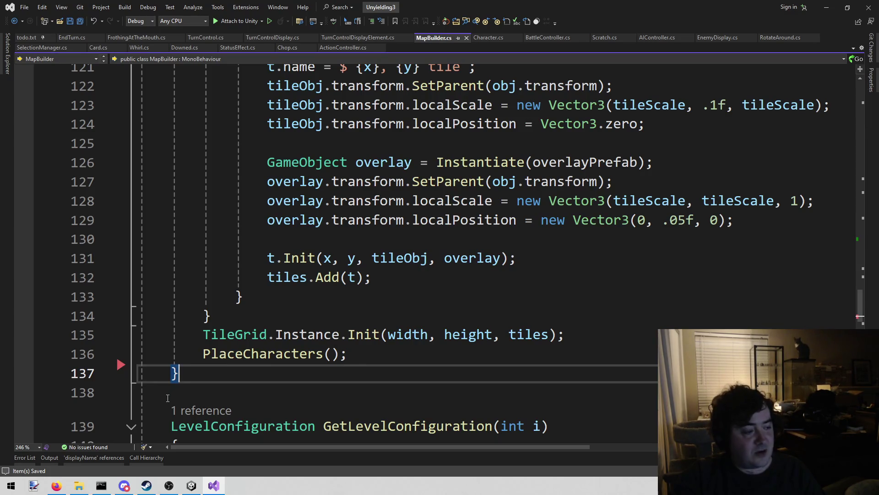
drag(179, 373, 116, 369)
click(248, 373)
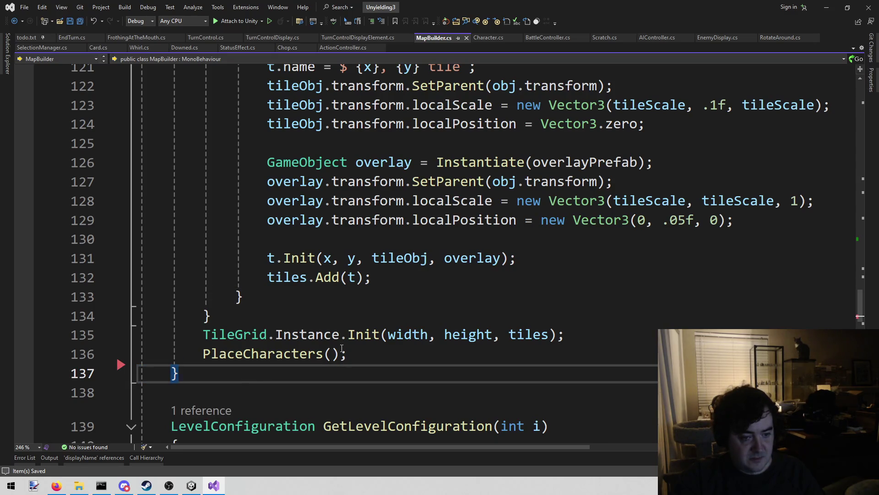
click(283, 311)
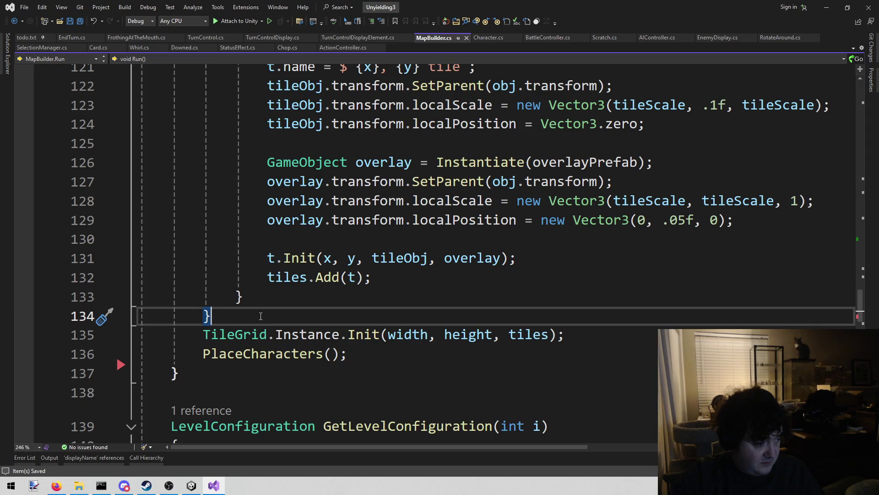
mouse_move(176, 336)
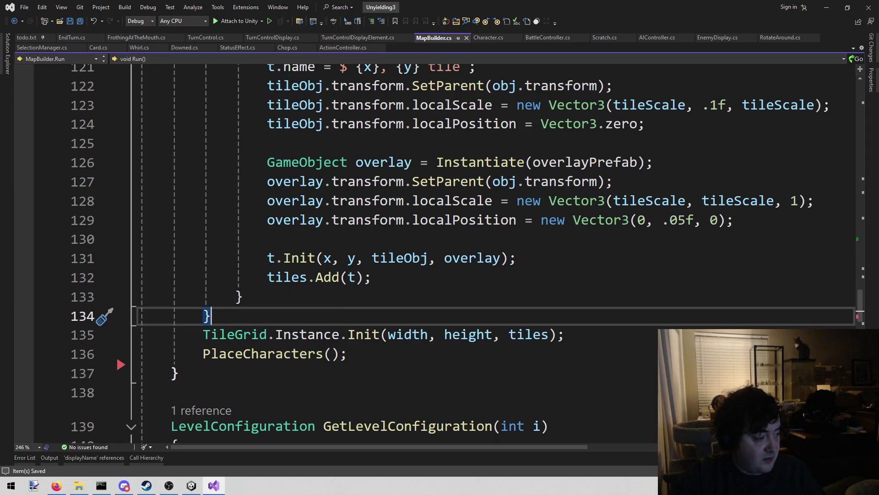
key(alt+Tab)
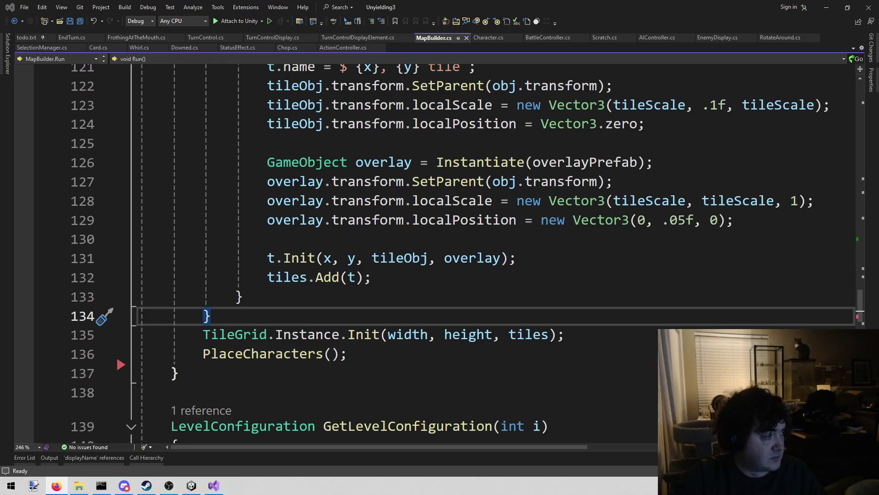
key(alt+Tab)
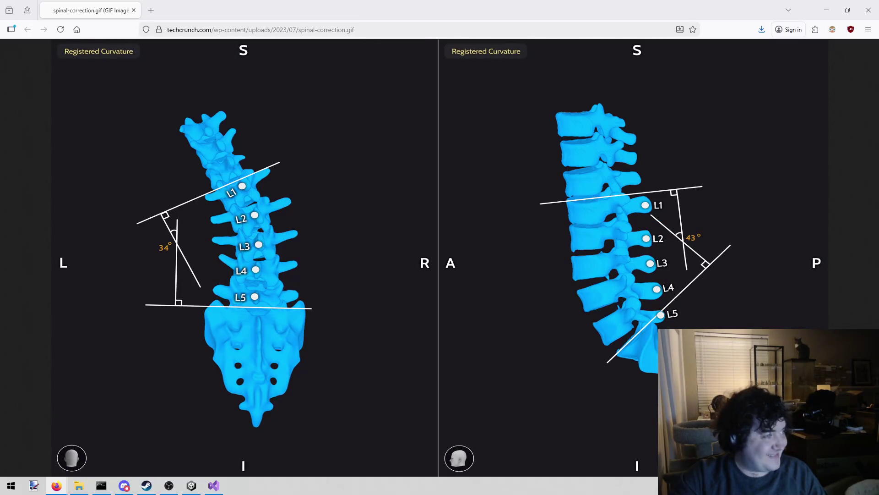
Drag the Proprio-Paradigm-OR.jpg link onto the tab strip to open it in a new tab.
mouse_move(244, 240)
mouse_down()
mouse_move(172, 27)
mouse_move(192, 11)
mouse_up()
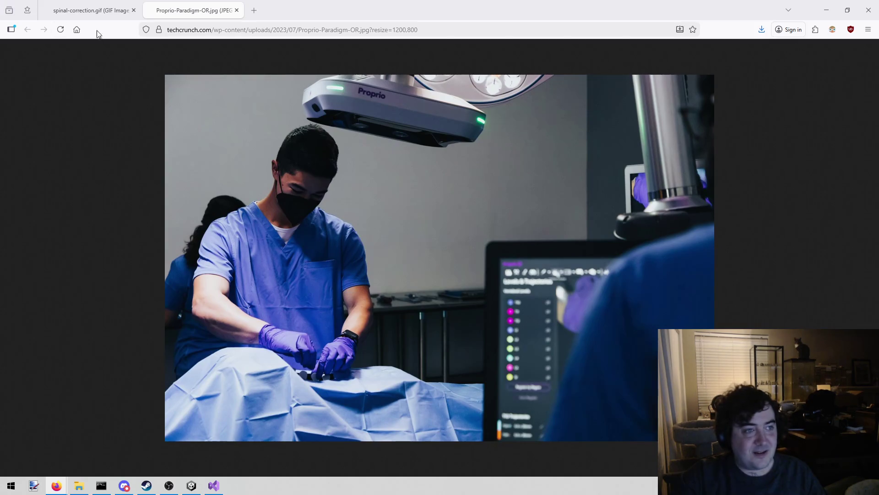
click(91, 10)
click(194, 10)
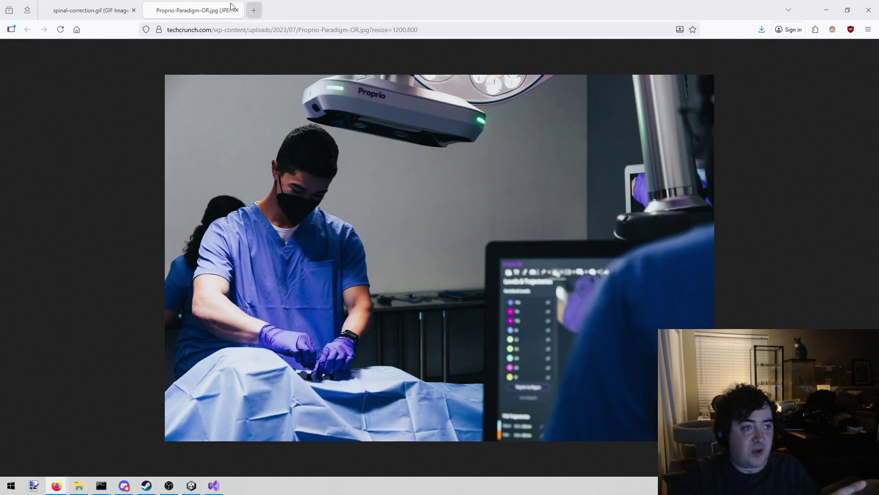
View the spinal-correction.gif spine diagram, then return to the Proprio-Paradigm-OR.jpg tab.
click(98, 4)
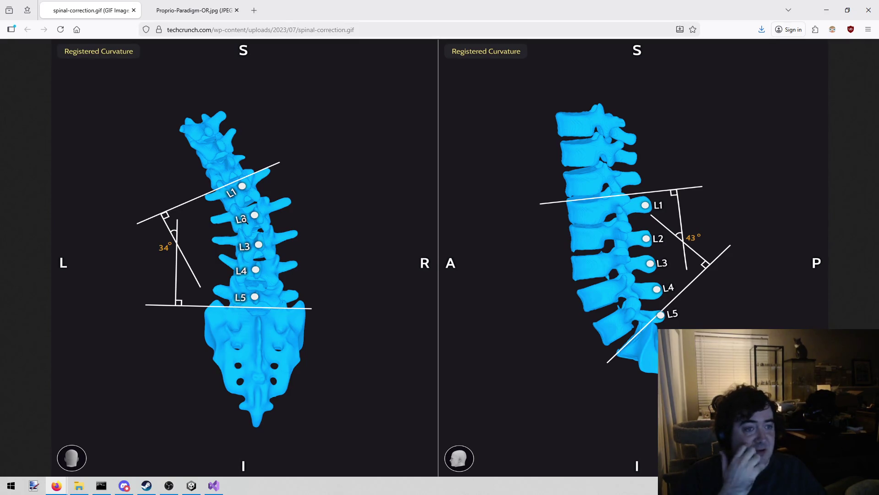
click(194, 10)
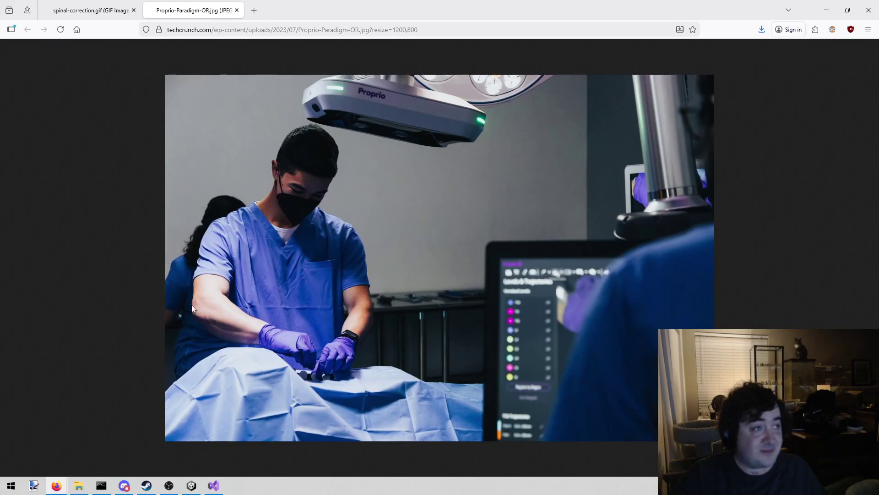
Close the Proprio-Paradigm-OR.jpg tab, leaving only the spinal-correction.gif tab.
middle_click(177, 10)
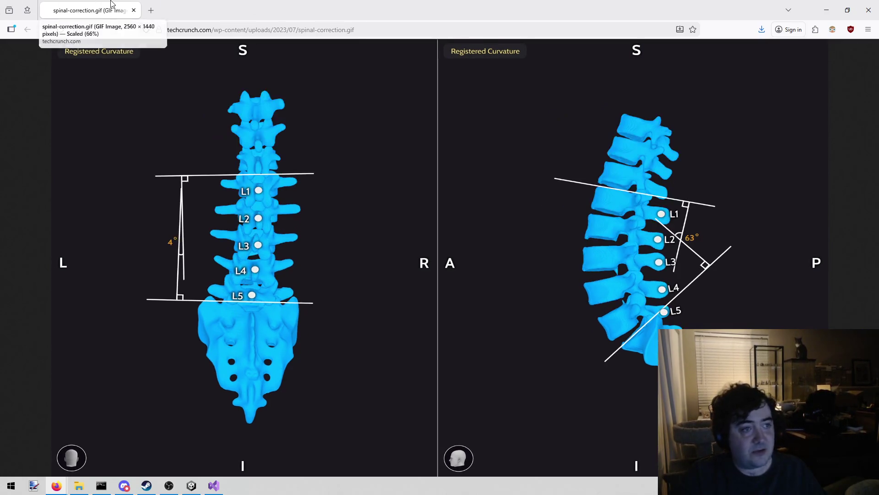
Switch back to Visual Studio showing the saved MapBuilder.cs.
key(alt+Tab)
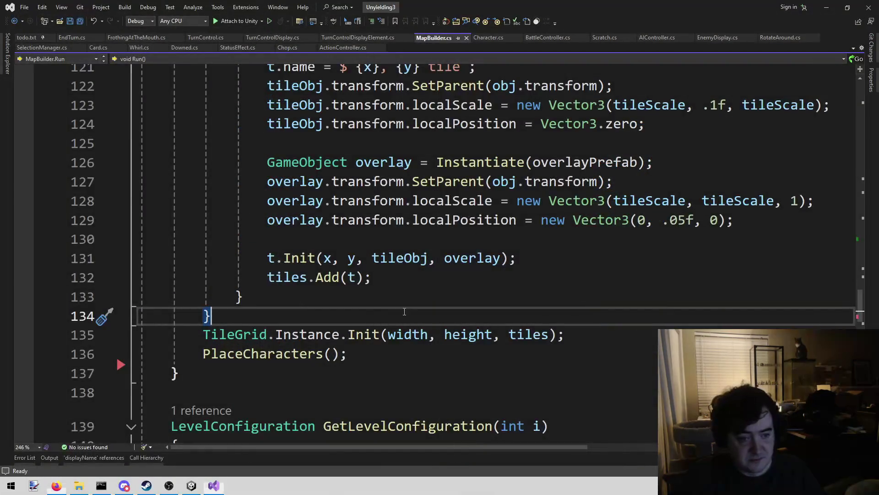
Place the caret in MapBuilder.Run's tile-building loop and check its closing braces.
click(356, 379)
right_click(355, 379)
click(304, 285)
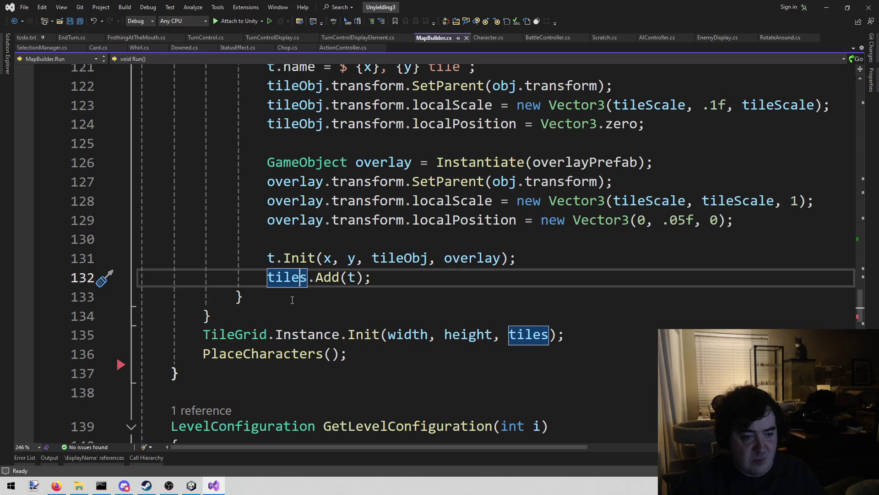
click(291, 299)
click(268, 318)
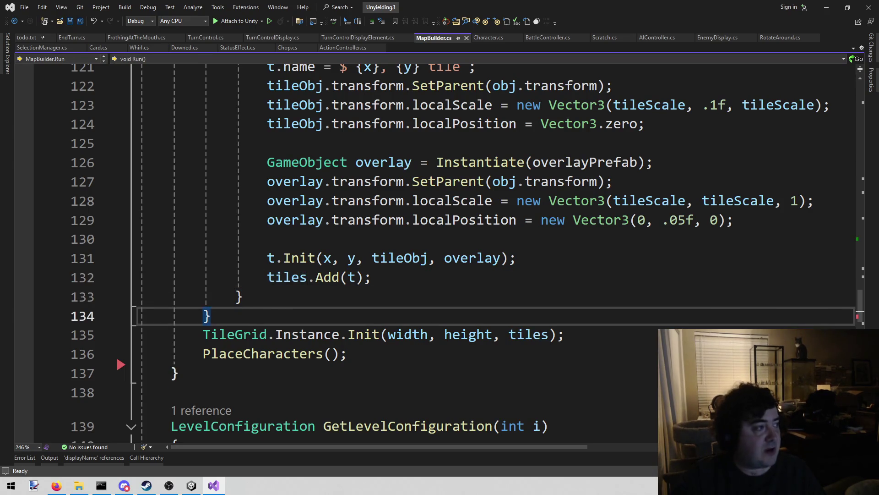
key(alt+Tab)
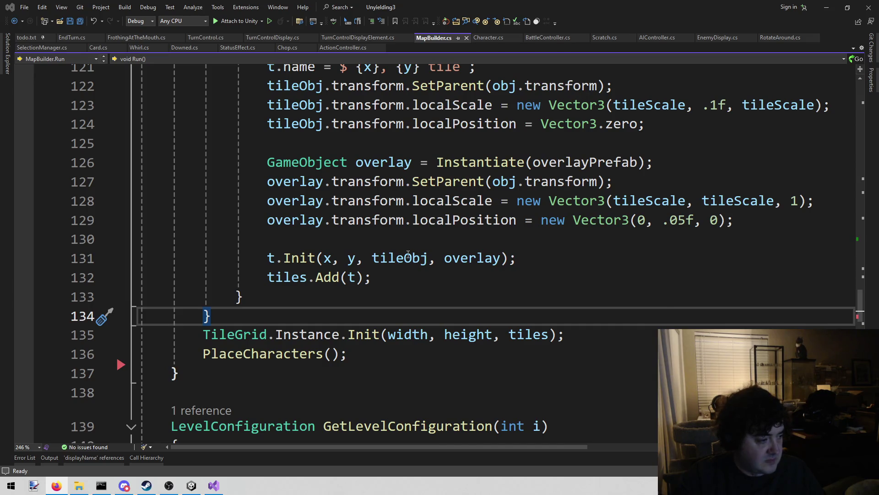
Compare the inner and outer for-loop closing braces on lines 133 and 134.
click(262, 303)
key(Down)
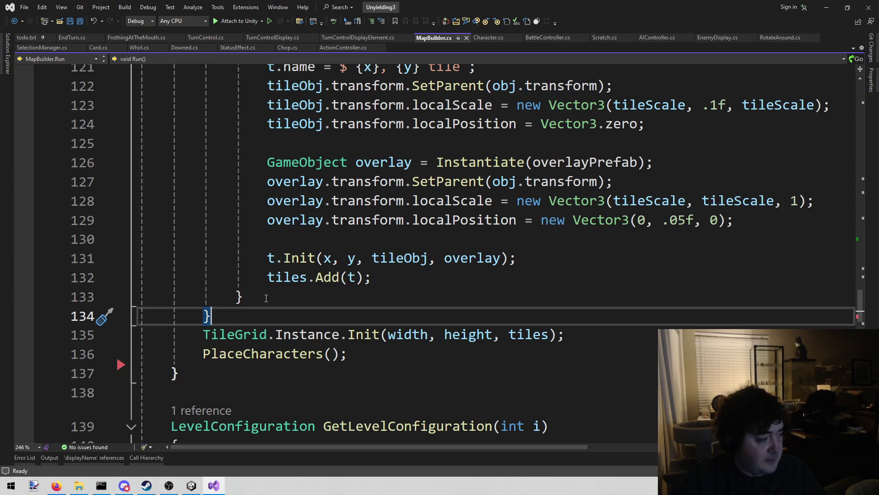
click(252, 301)
key(Down)
click(247, 303)
key(Down)
click(264, 304)
click(258, 315)
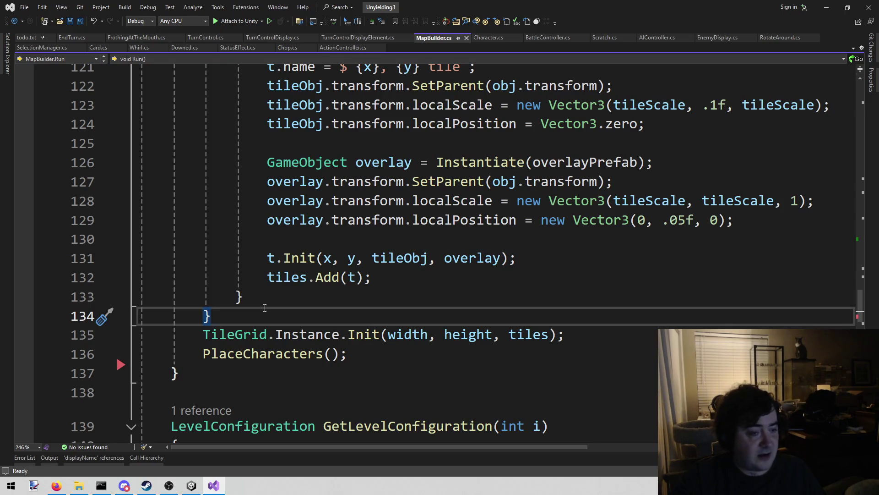
click(273, 293)
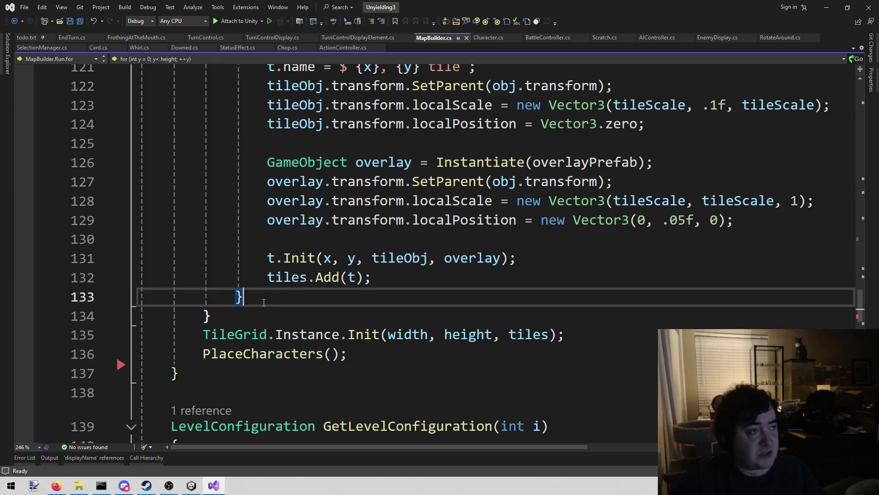
click(258, 309)
click(258, 295)
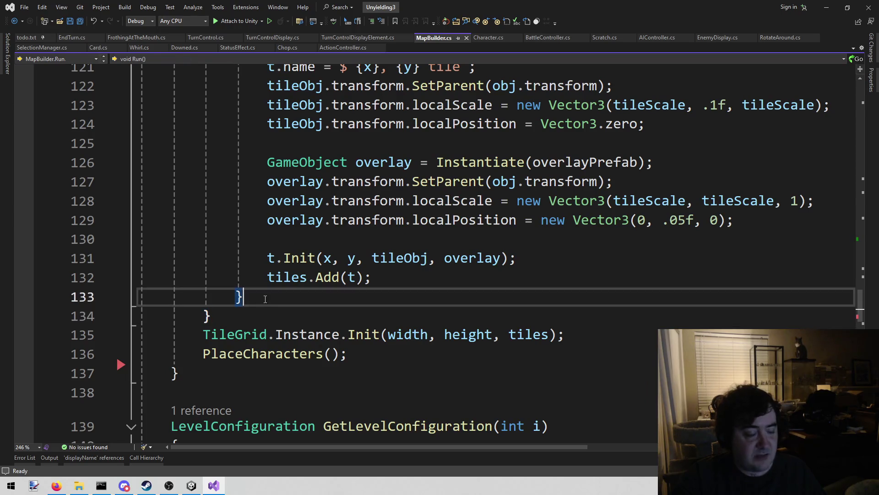
click(254, 315)
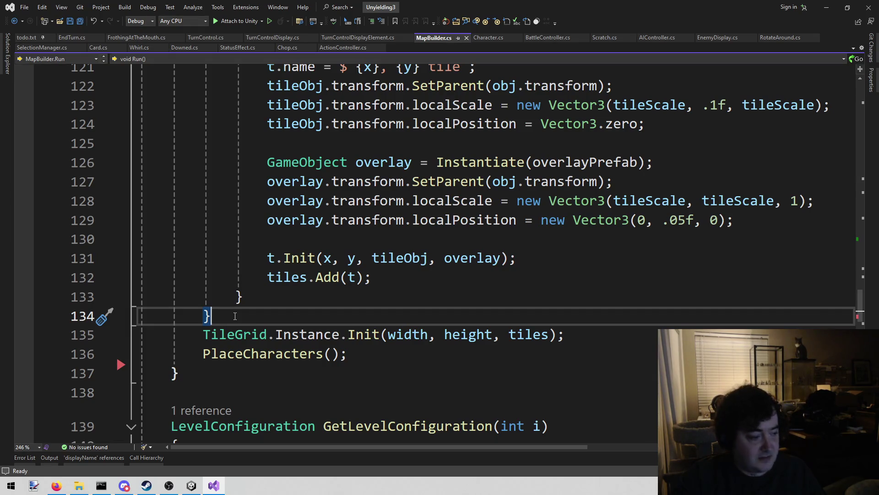
Recheck which loop each closing brace below the tiles.Add line belongs to.
double_click(201, 316)
click(299, 284)
click(248, 316)
click(243, 297)
click(248, 318)
click(243, 297)
click(254, 311)
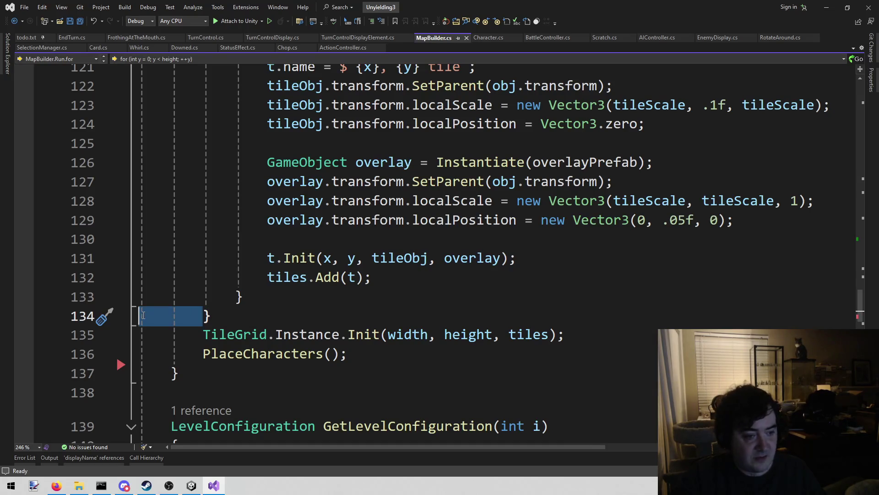
click(247, 295)
key(Down)
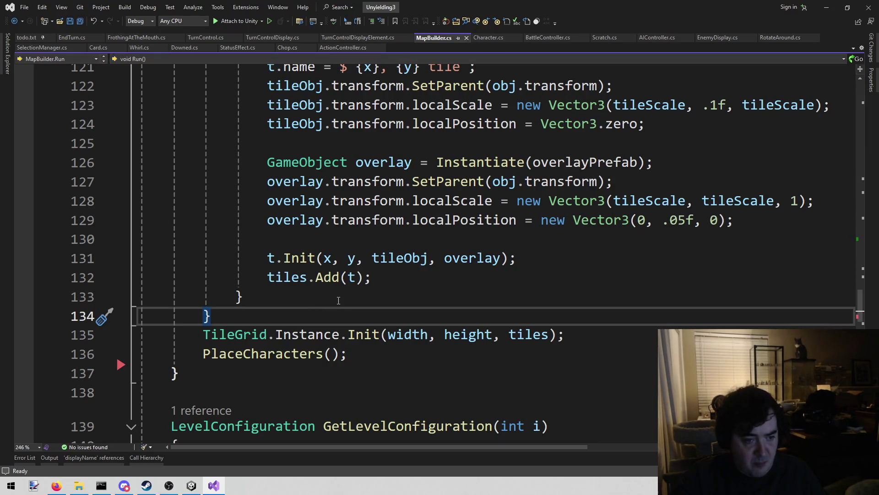
click(339, 300)
click(313, 316)
scroll(313, 316, up, 6)
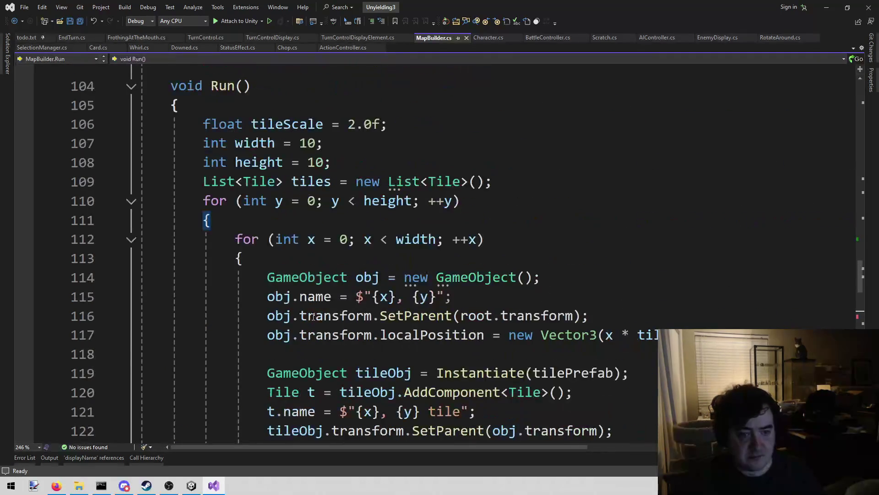
scroll(313, 316, down, 6)
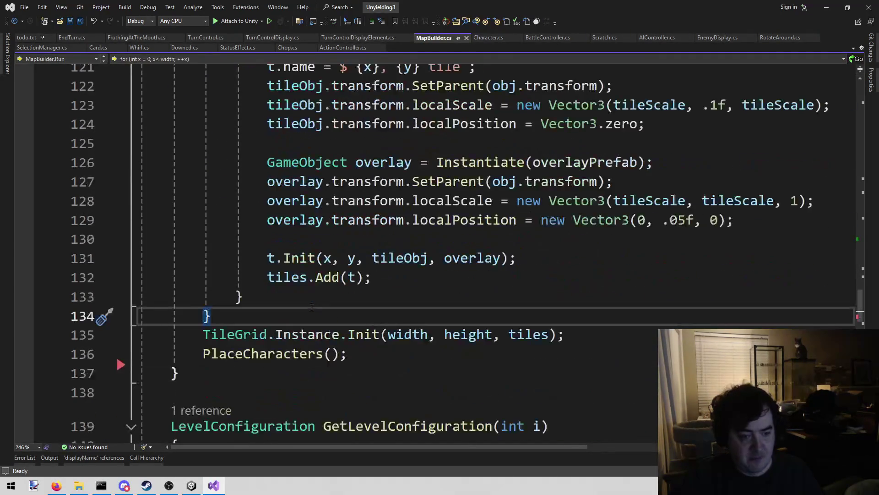
Switch to Unity and enter play mode on the Combat scene.
click(278, 298)
click(277, 316)
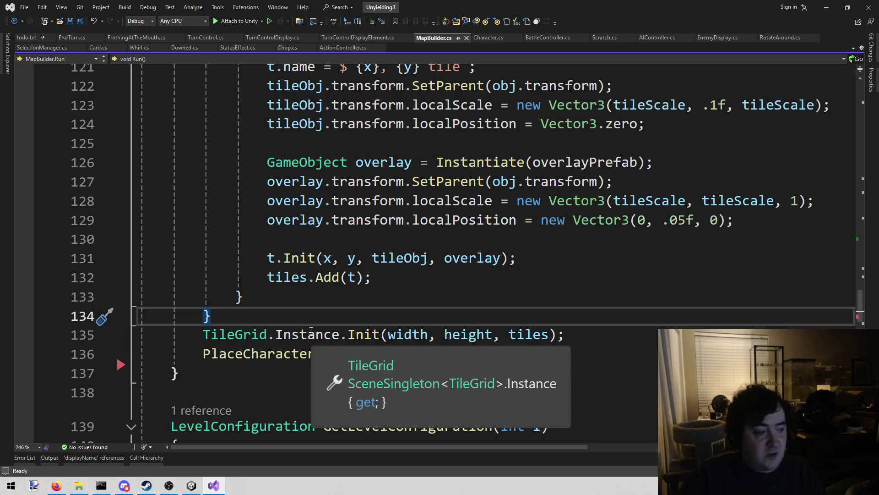
key(Up)
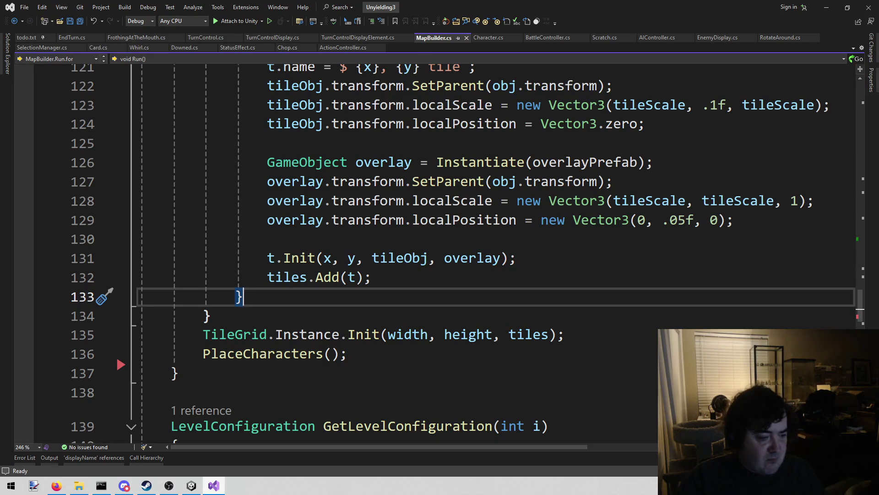
click(192, 487)
click(424, 27)
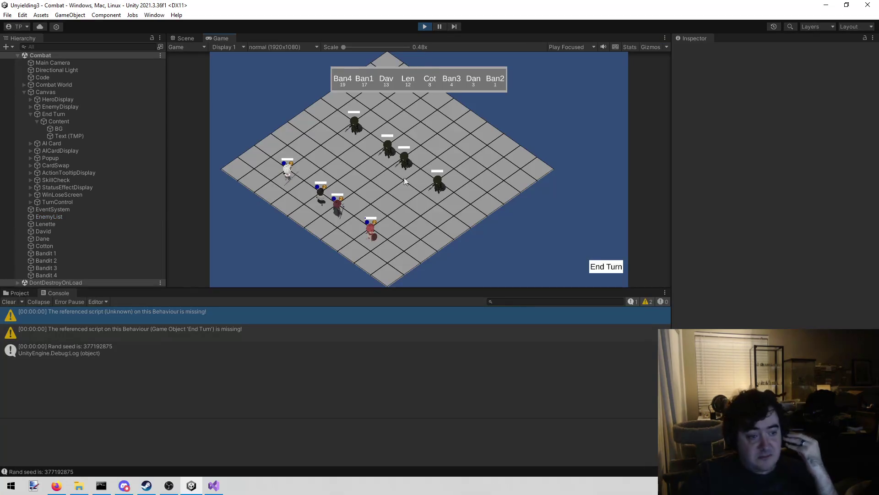
Watch the game run, then stop play mode and return to Visual Studio.
mouse_move(434, 185)
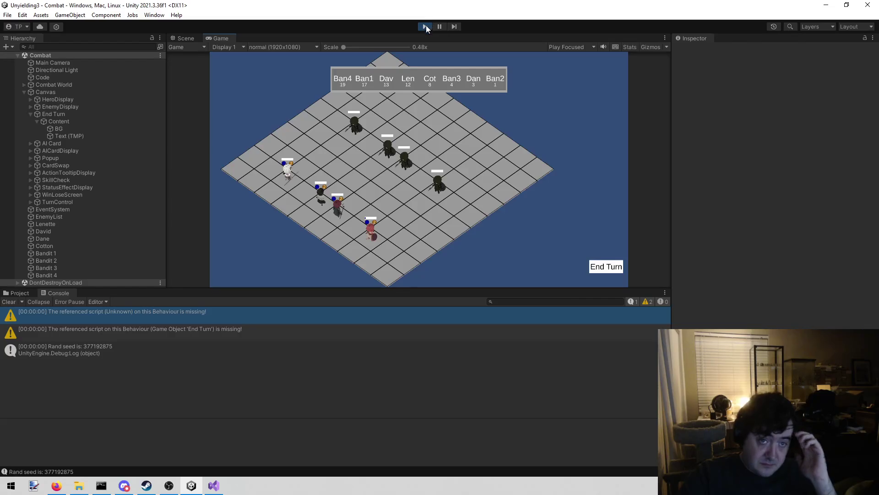
click(424, 26)
click(213, 486)
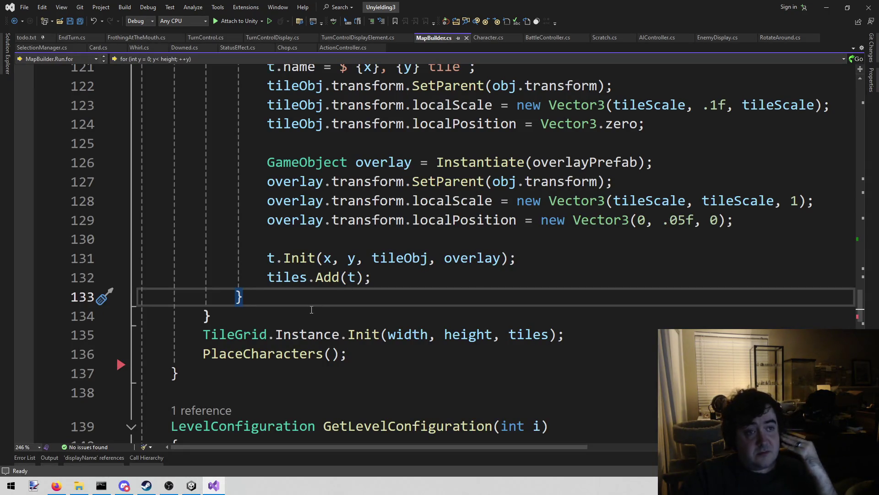
Open the todo.txt notes at the 'Initiave system' section.
scroll(303, 315, down, 3)
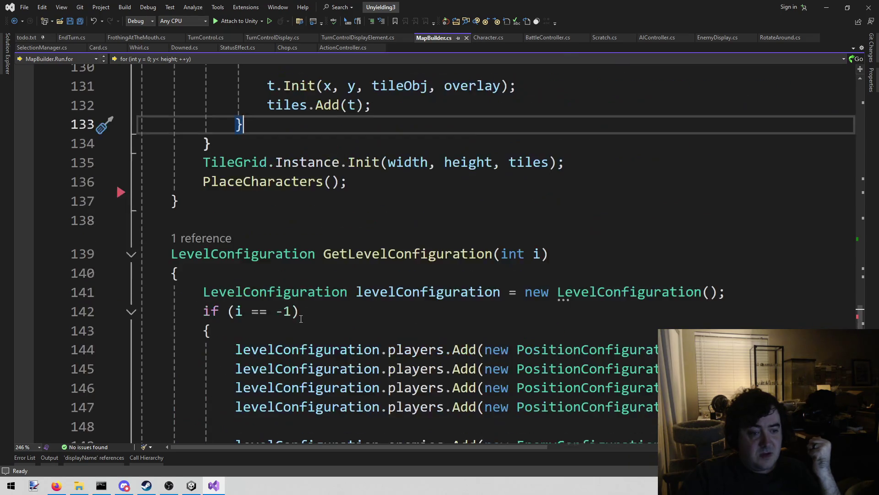
scroll(283, 219, up, 4)
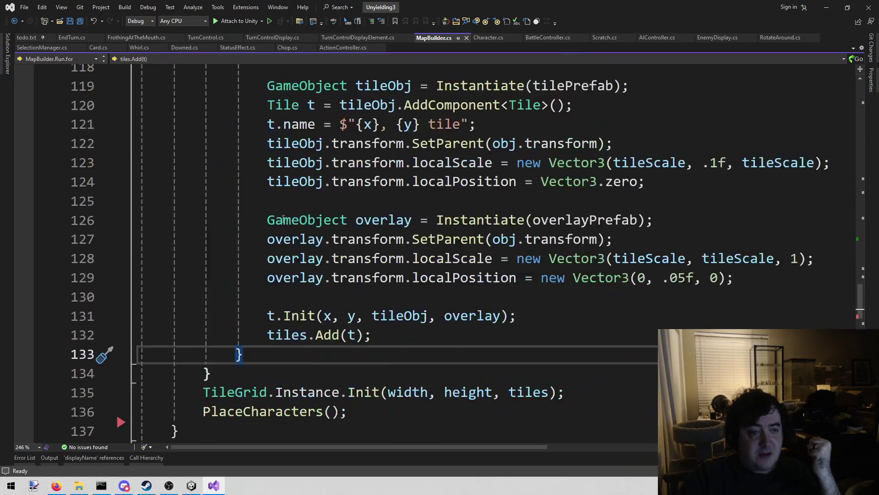
click(27, 38)
mouse_move(337, 273)
mouse_down()
mouse_move(205, 272)
mouse_move(115, 253)
mouse_move(98, 268)
mouse_up()
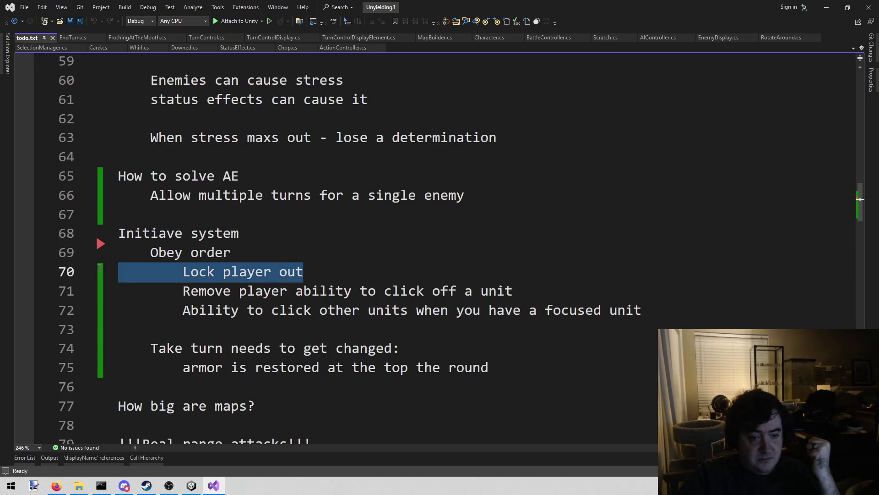
key(BackSpace)
key(BackSpace)
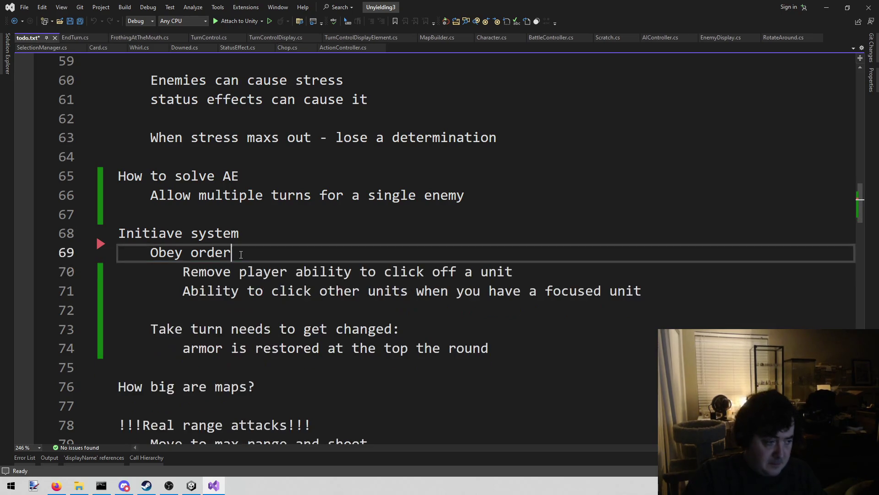
key(ctrl+s)
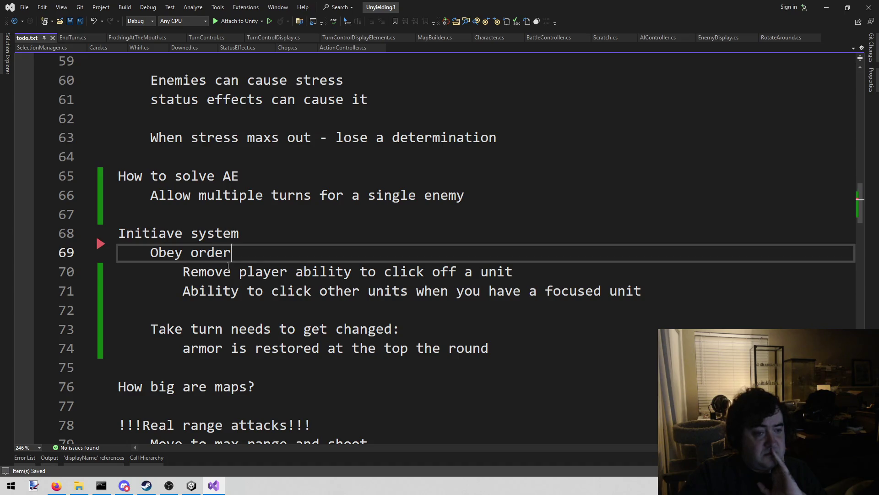
key(ctrl+shift+Right)
key(ctrl+shift+Left)
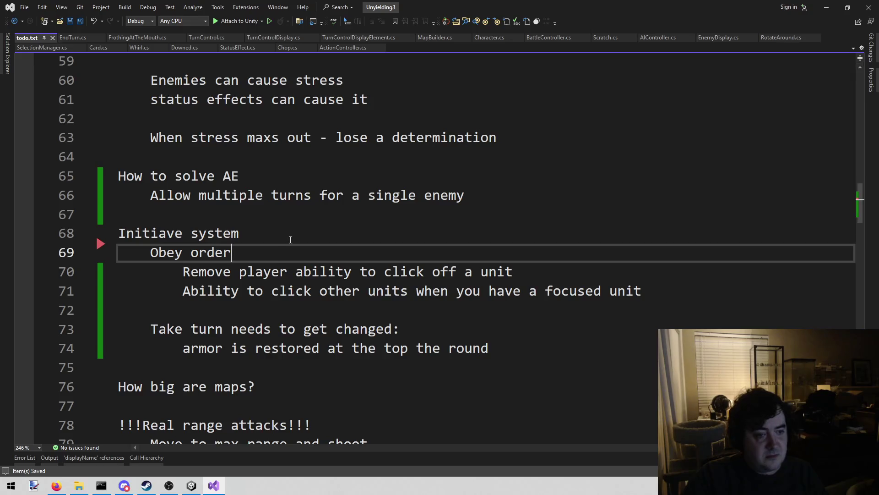
drag(276, 255, 151, 252)
click(243, 251)
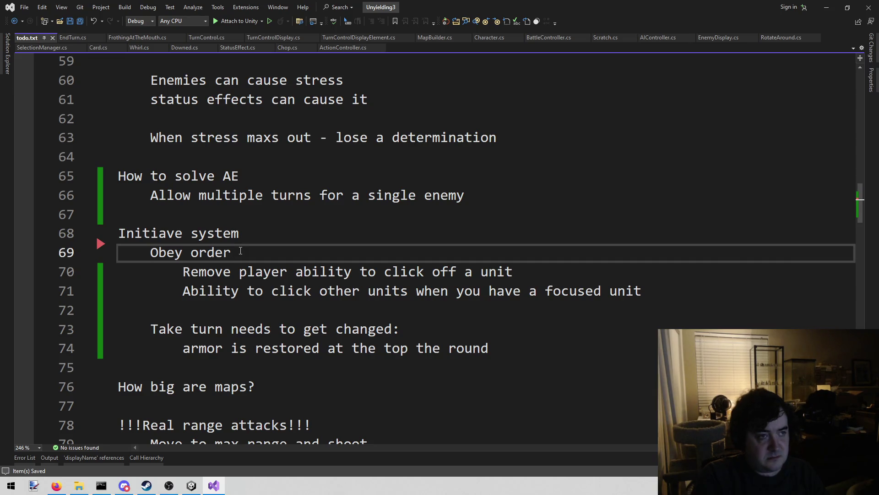
click(131, 37)
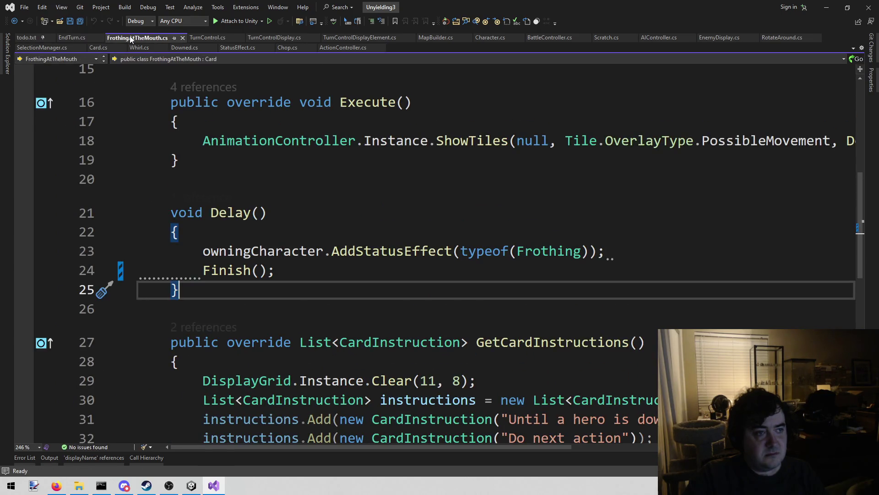
Close the FrothingAtTheMouth.cs and EndTurn.cs tabs and put the caret on empty line 99 of TurnControl.cs.
middle_click(131, 38)
click(81, 39)
middle_click(81, 40)
click(81, 39)
click(346, 371)
click(317, 351)
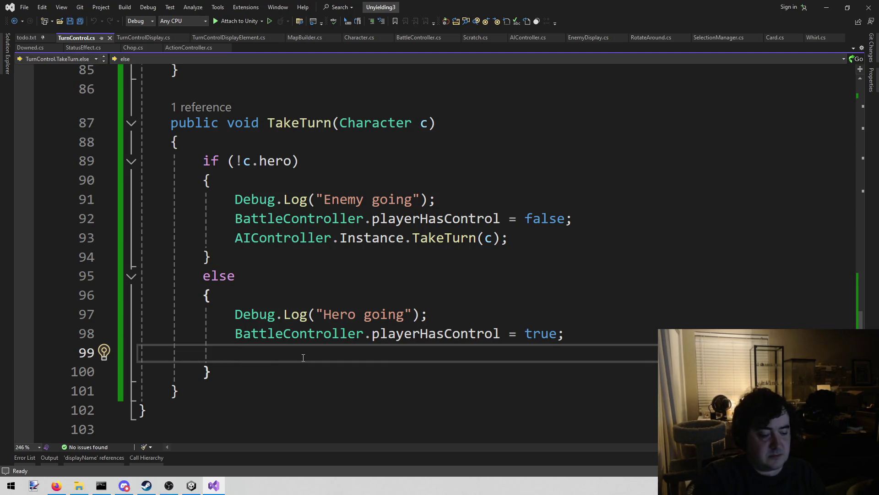
key(alt+shift+o)
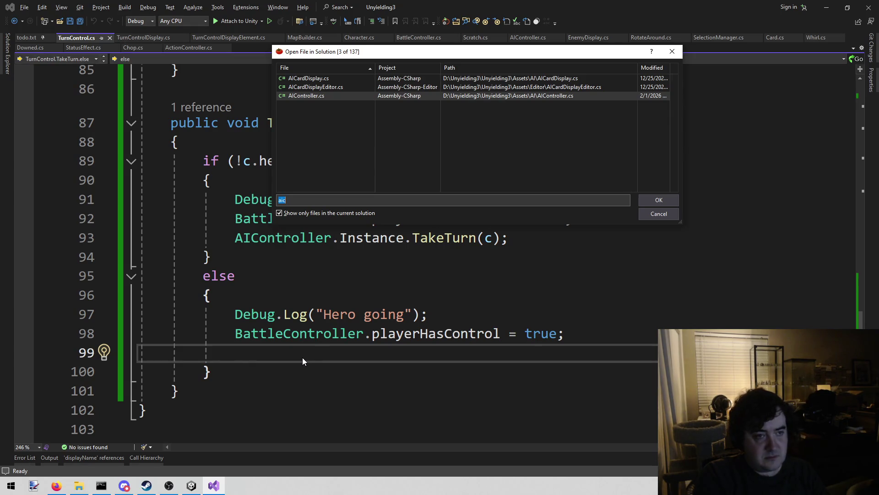
key(Escape)
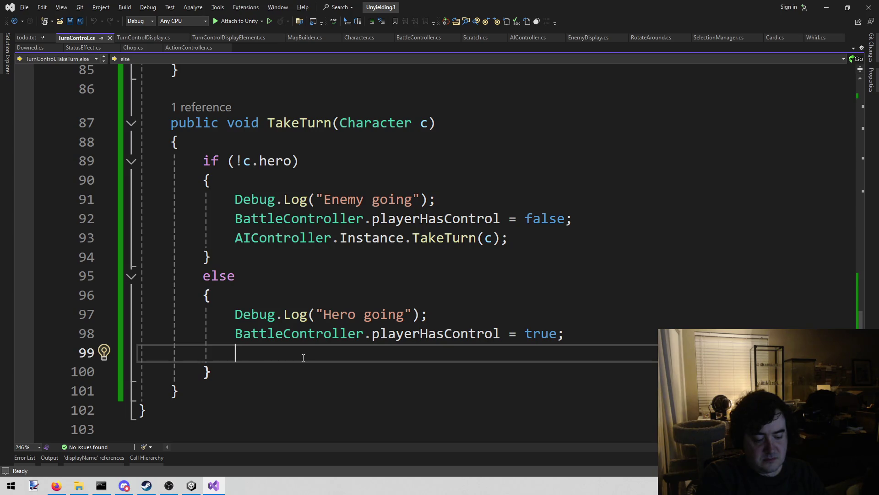
Type a //??? placeholder comment on line 99 and select it.
text(???)
key(Left)
key(Left)
key(Left)
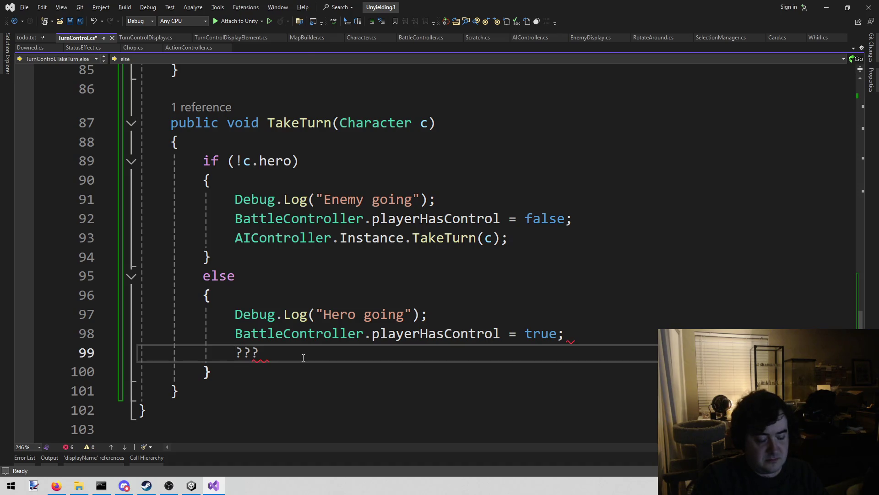
text(//)
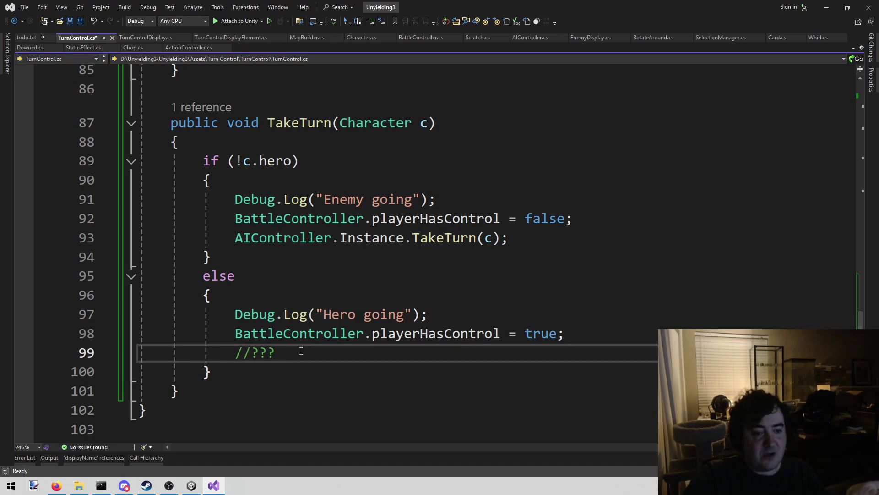
key(End)
key(shift+Left)
key(shift+Left)
key(shift+Left)
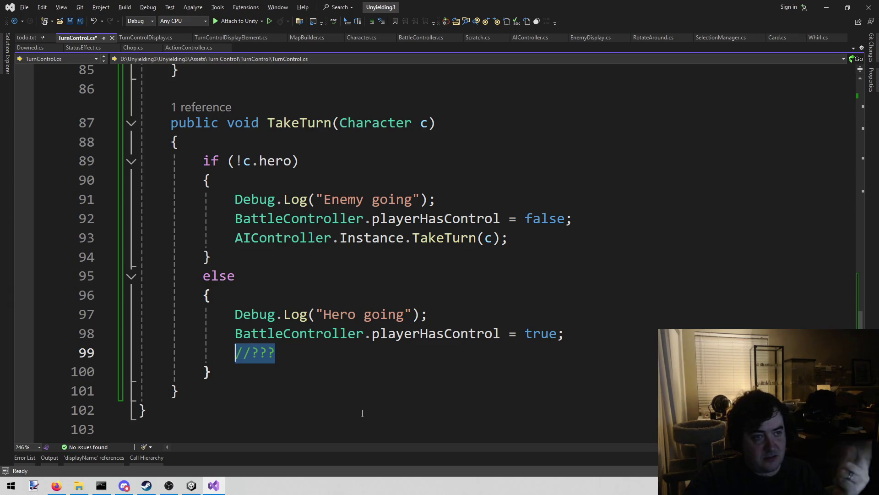
drag(287, 352, 234, 352)
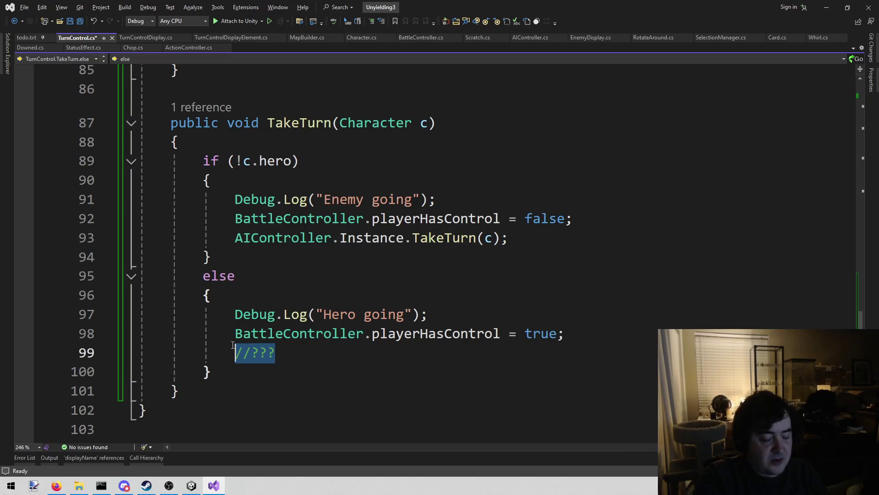
Replace it with HeroDisplay.Instance.Set, picking Set from the IntelliSense suggestions.
text(H)
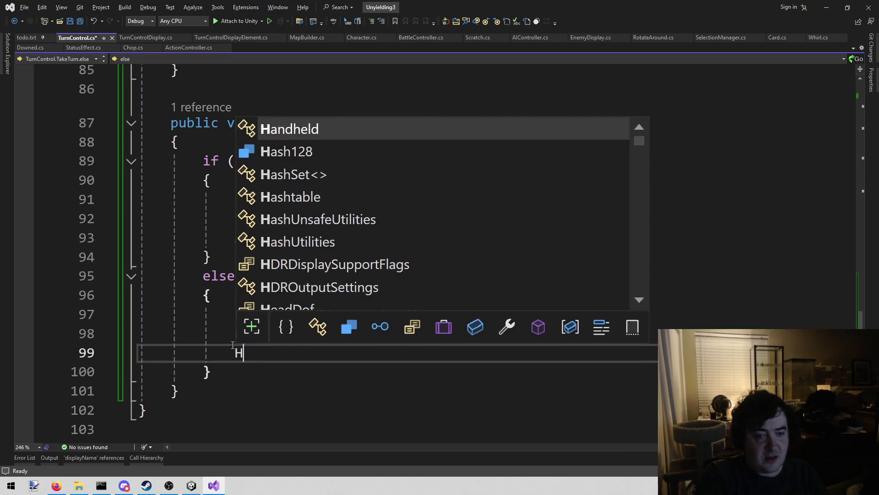
key(Escape)
text(eroDisplay.)
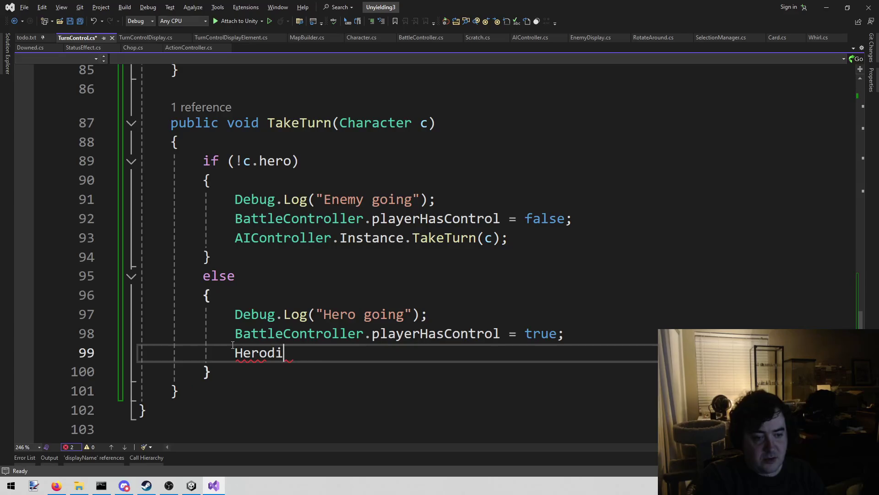
text(Instance)
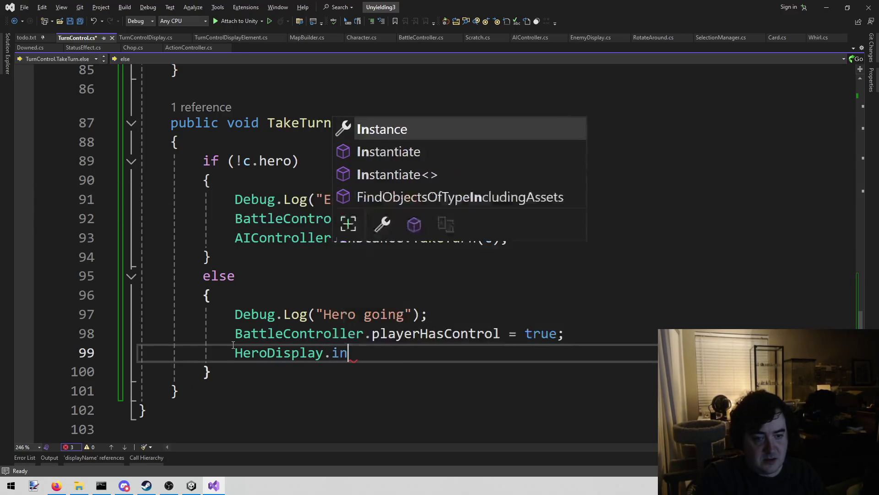
text(.s)
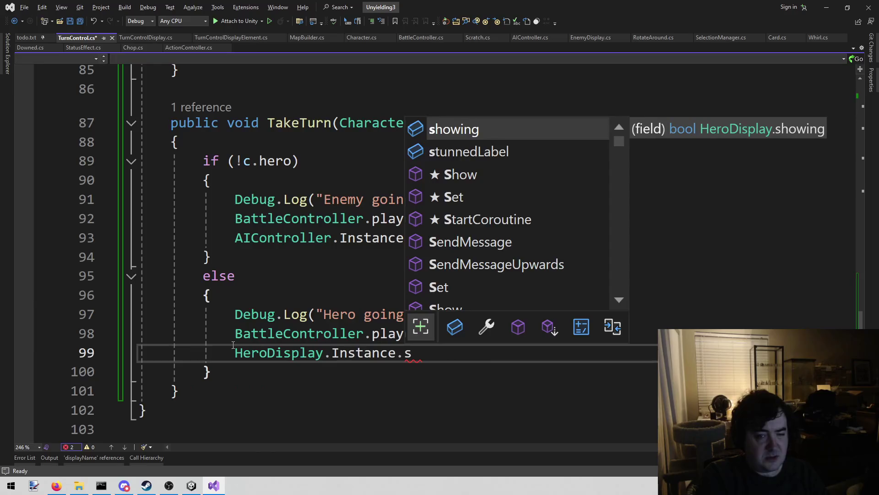
key(Down)
key(Down)
key(Down)
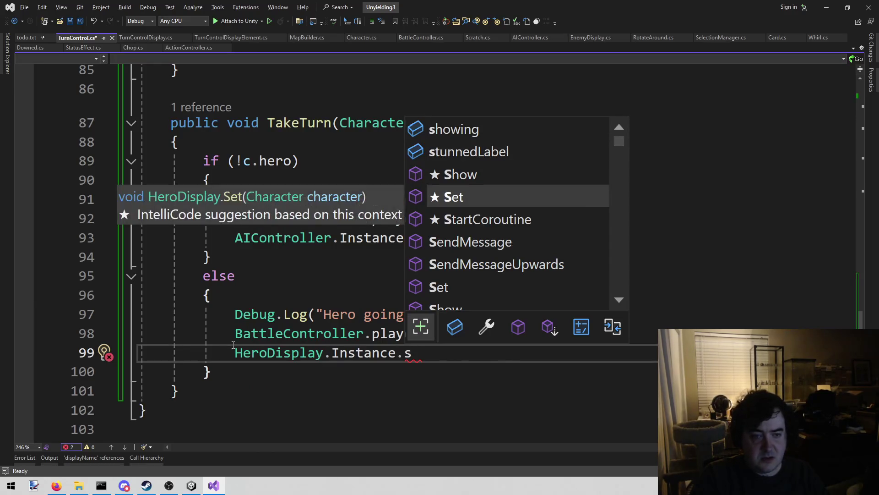
key(Up)
key(Down)
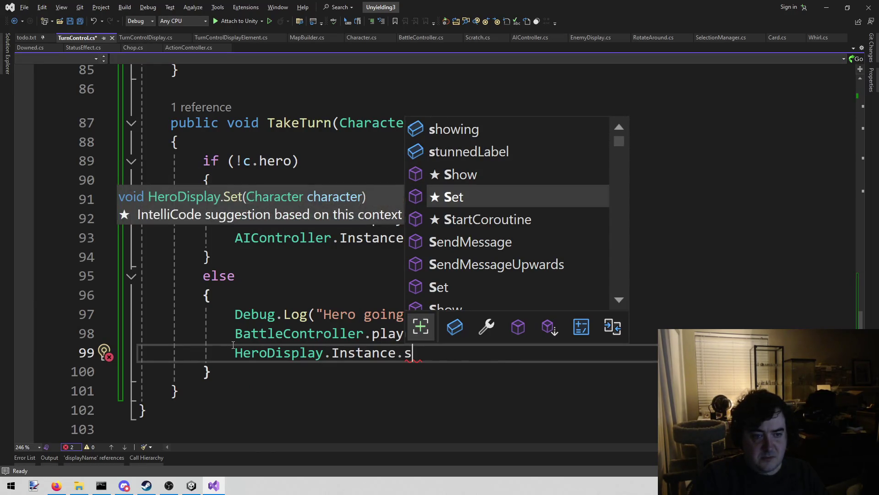
key(Tab)
Complete the call as HeroDisplay.Instance.Set(c);, save TurnControl.cs, and switch to Unity.
text(()
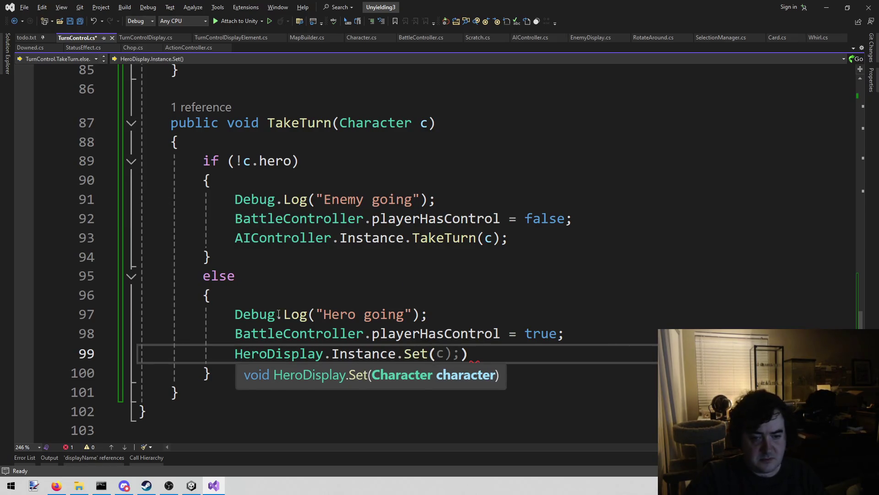
click(398, 270)
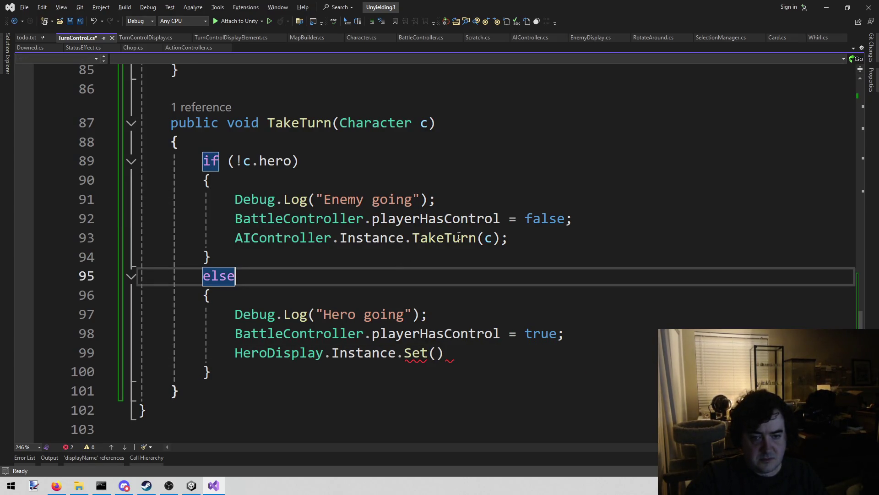
click(447, 359)
key(Left)
text(c);)
key(ctrl+s)
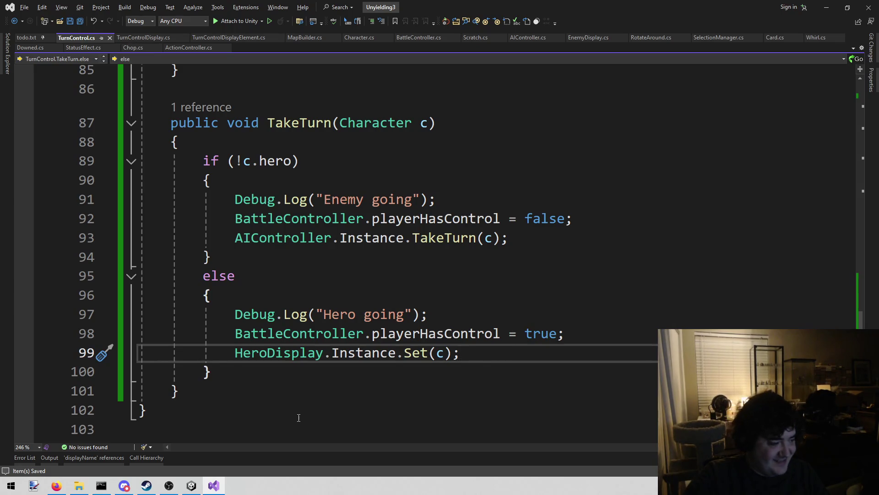
click(192, 484)
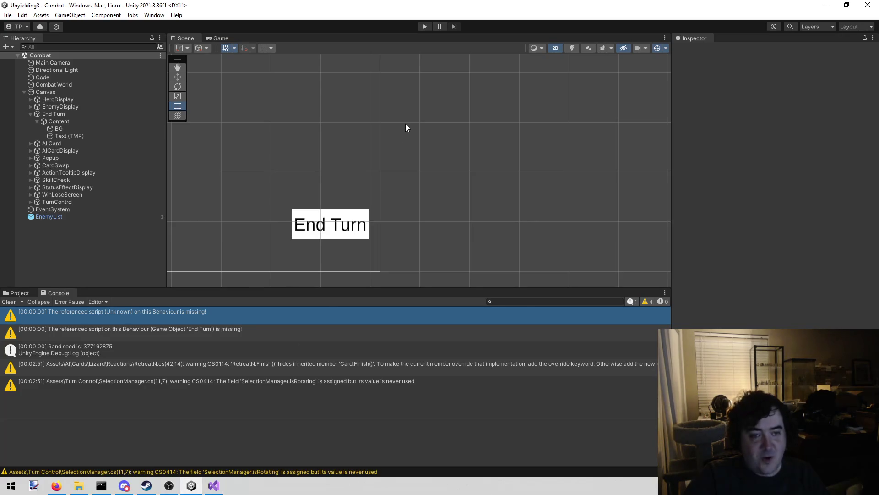
Clear the console, start play mode, and end the first turn so the enemy's Chop resolves.
click(9, 303)
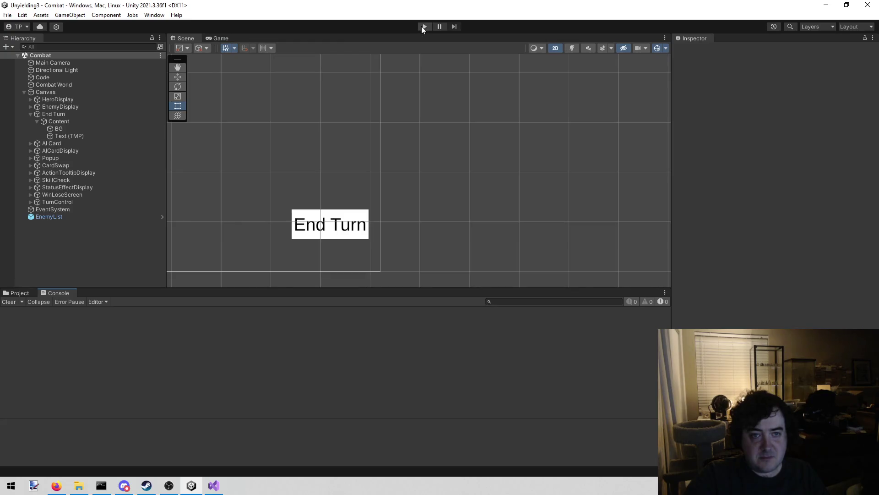
click(424, 27)
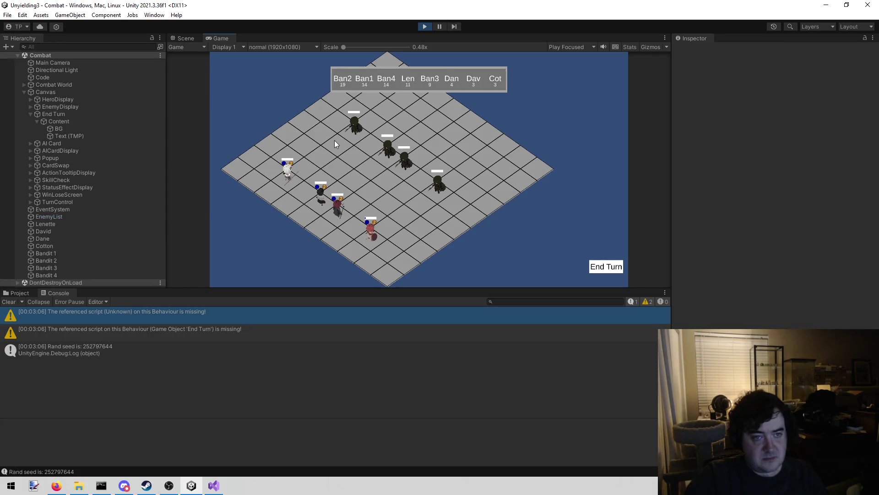
click(610, 267)
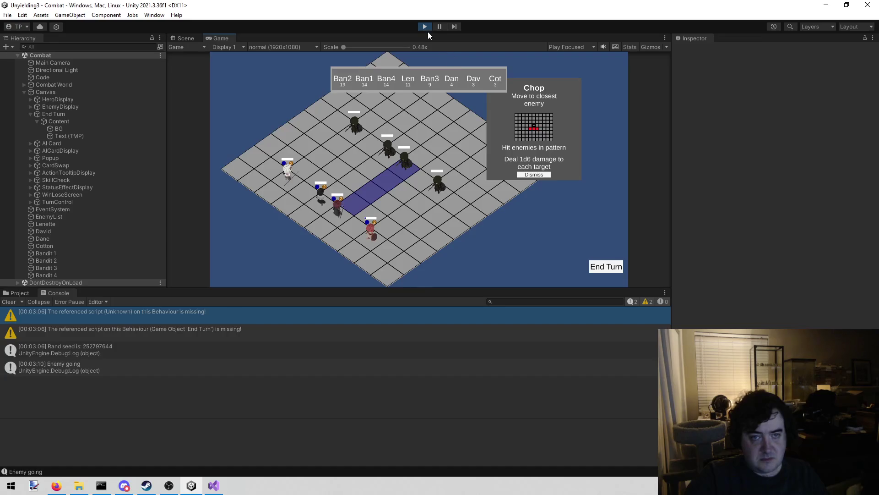
click(534, 174)
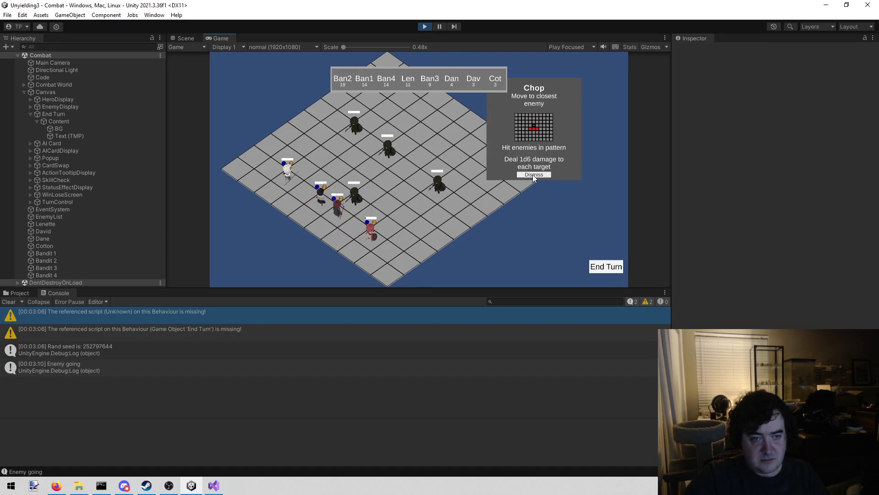
End two more turns, dismissing the Chop card, then stop play mode and return to Visual Studio.
click(591, 265)
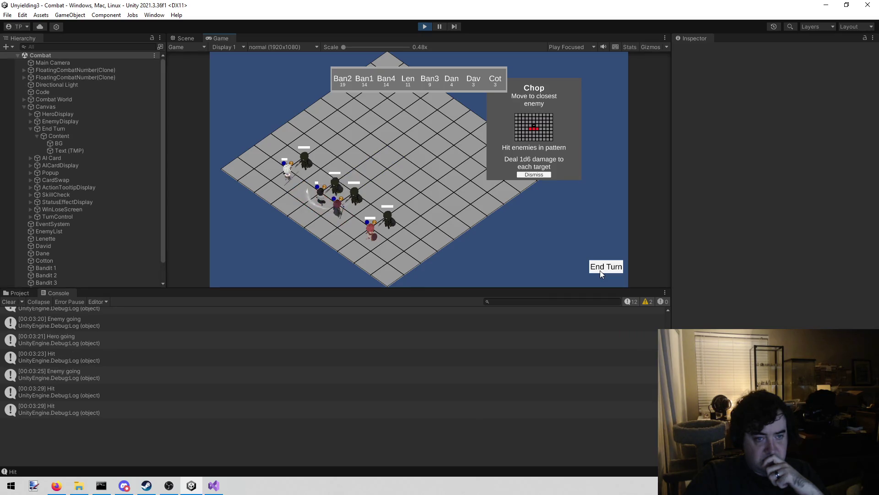
click(544, 176)
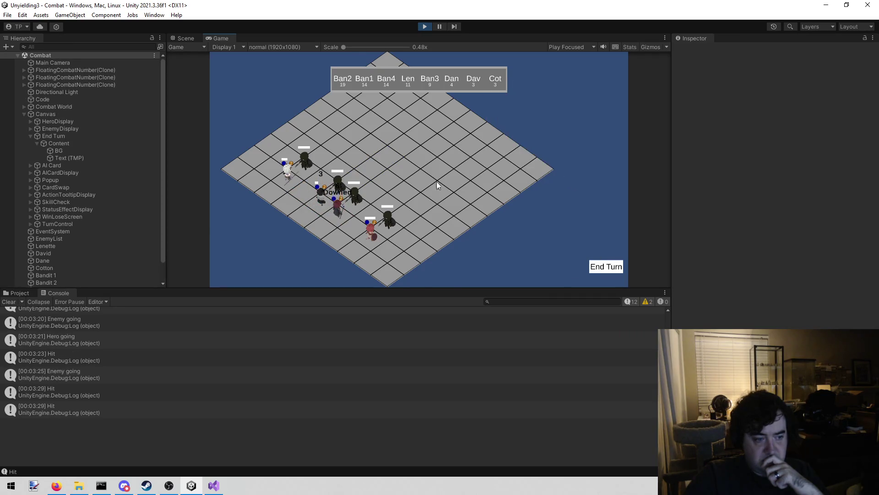
click(606, 267)
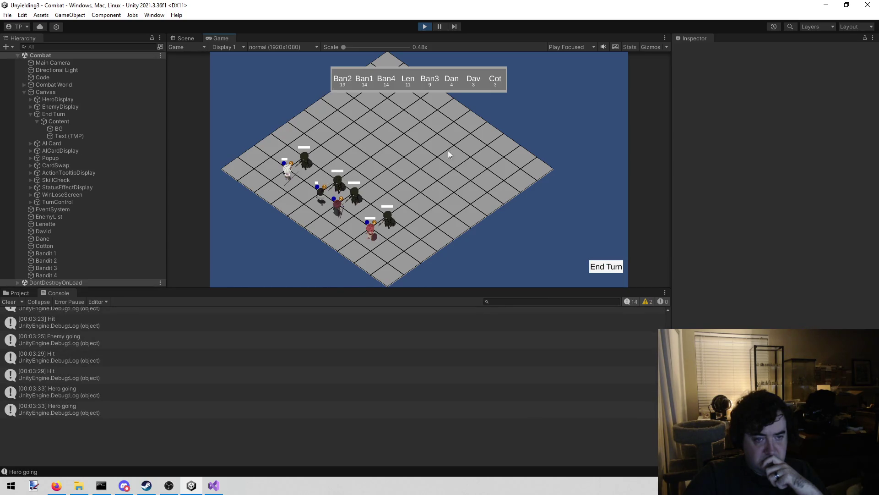
click(425, 28)
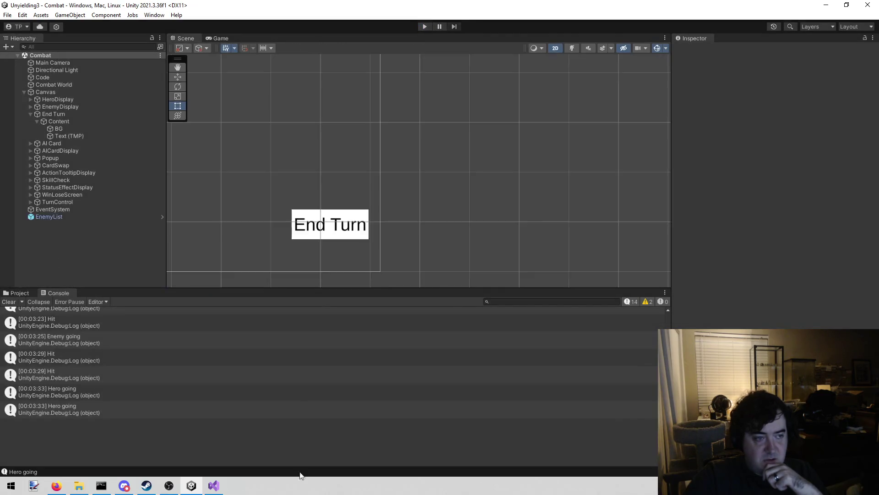
click(214, 484)
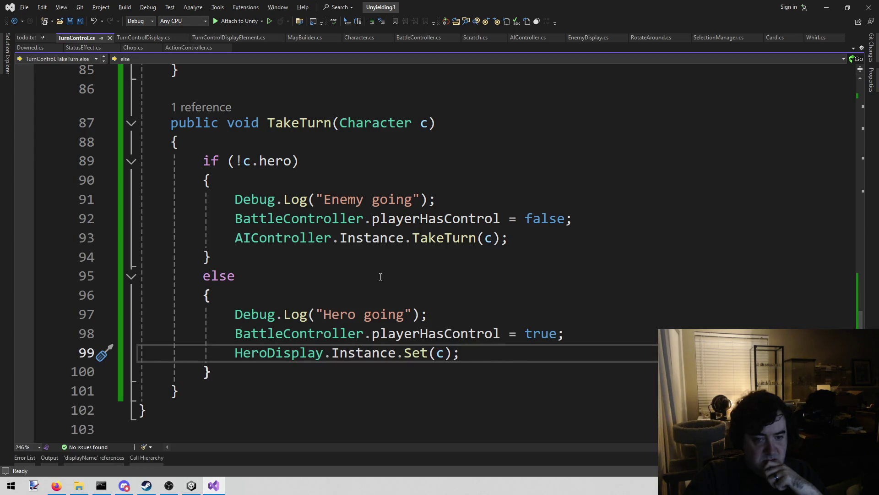
Go to the definition of the Set call on line 99 of TakeTurn.
click(366, 334)
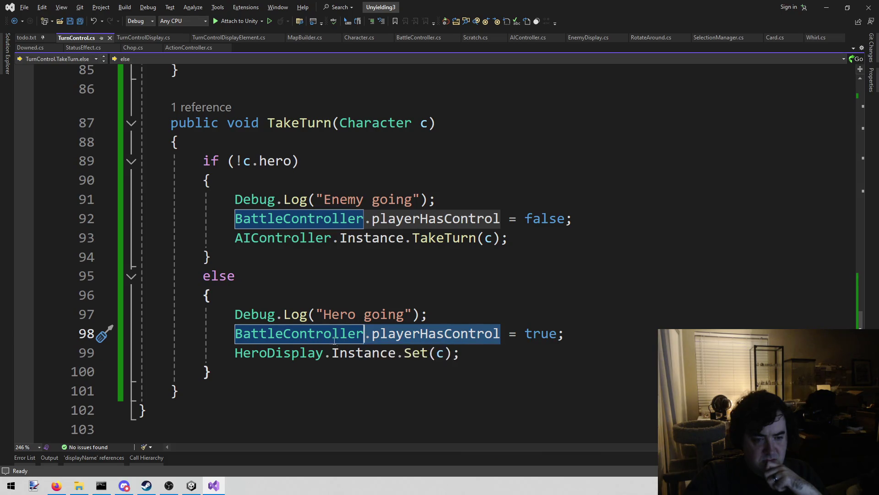
click(406, 353)
right_click(407, 353)
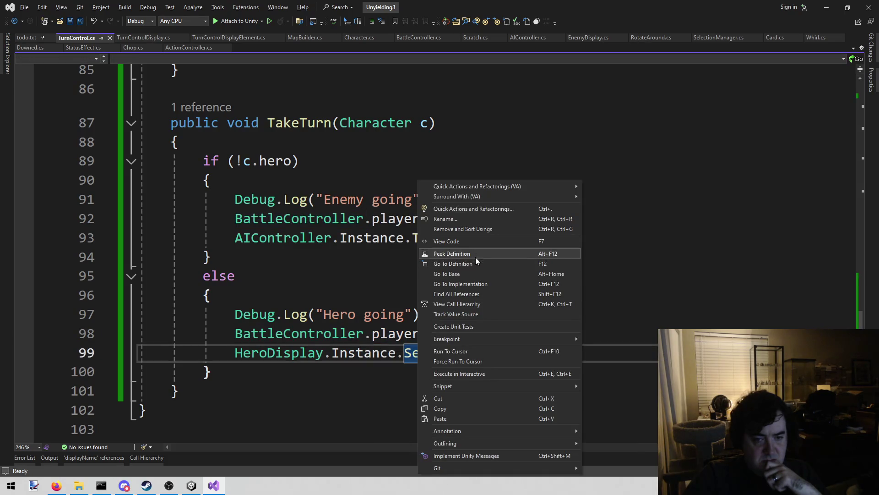
click(476, 265)
Read through HeroDisplay.cs's Set, Show and Hide methods, returning to Set(Character).
scroll(544, 252, down, 4)
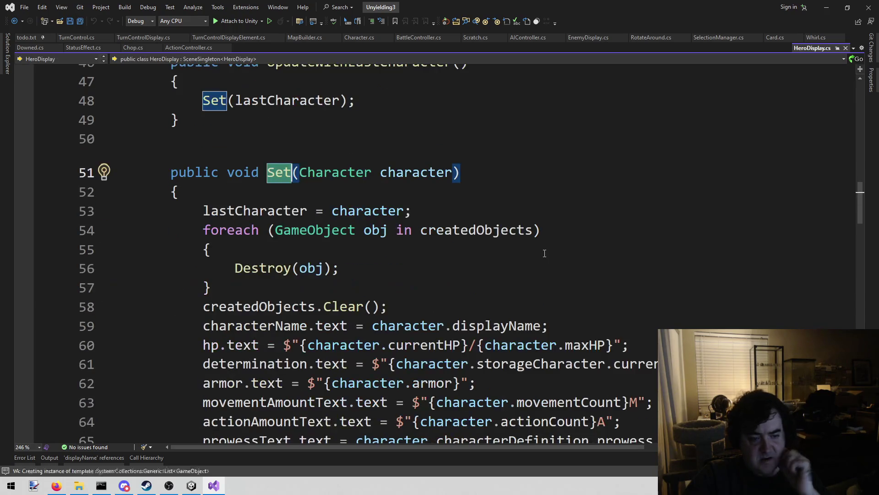
scroll(543, 253, down, 10)
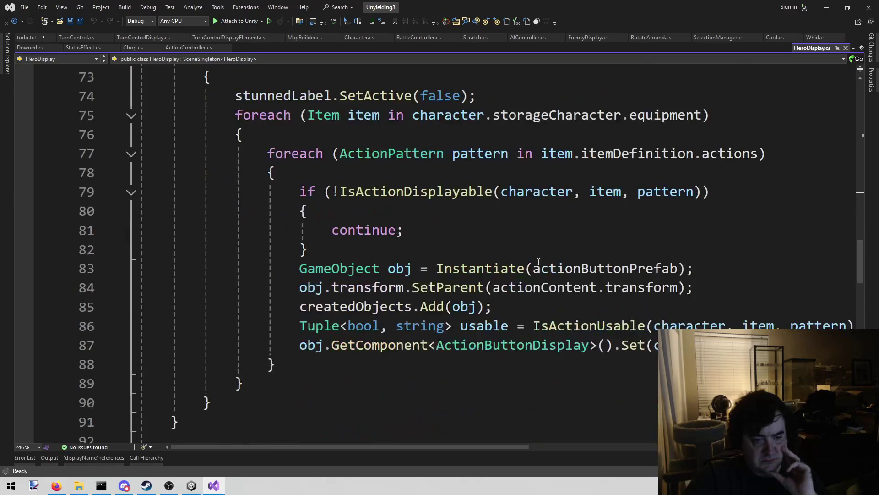
scroll(535, 261, up, 9)
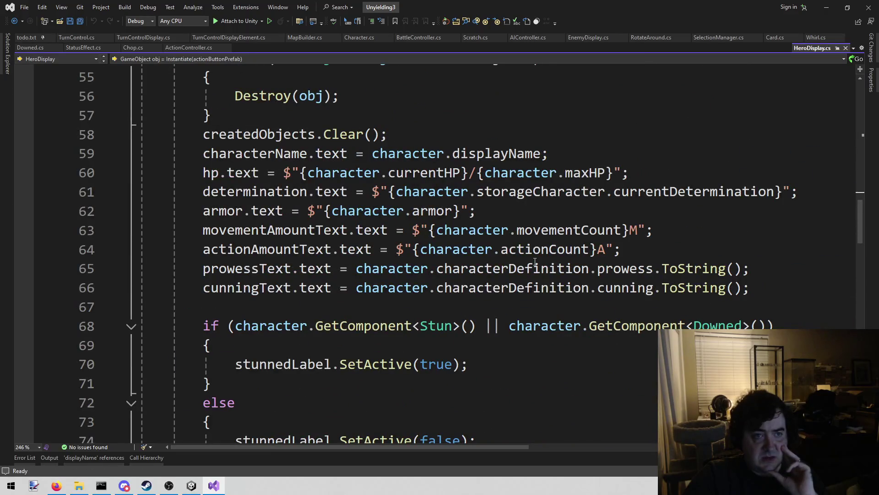
scroll(530, 266, up, 4)
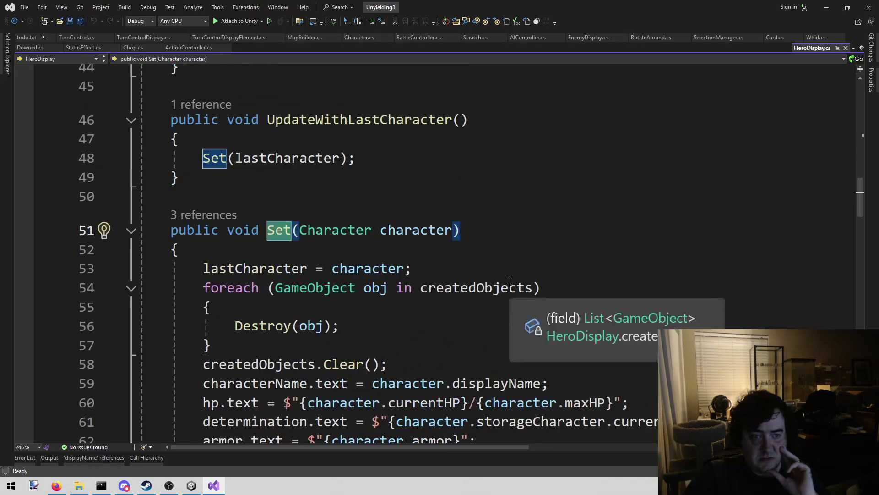
scroll(497, 287, down, 2)
scroll(497, 288, up, 2)
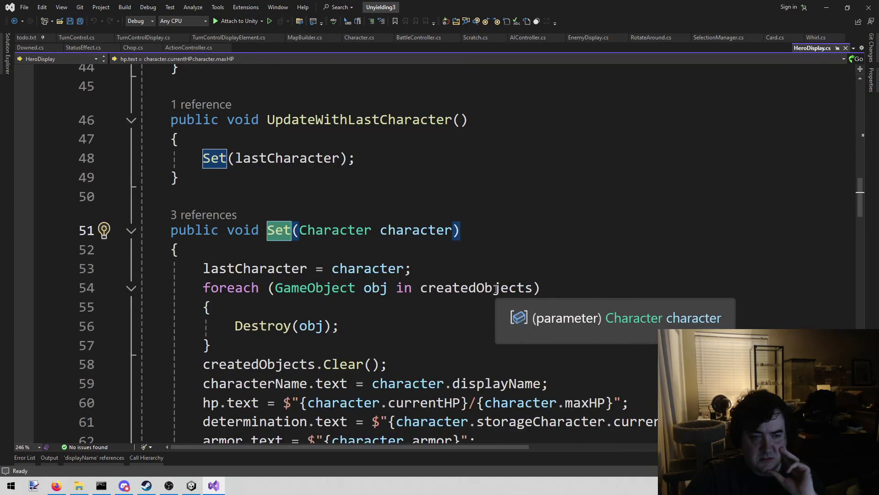
scroll(497, 288, up, 3)
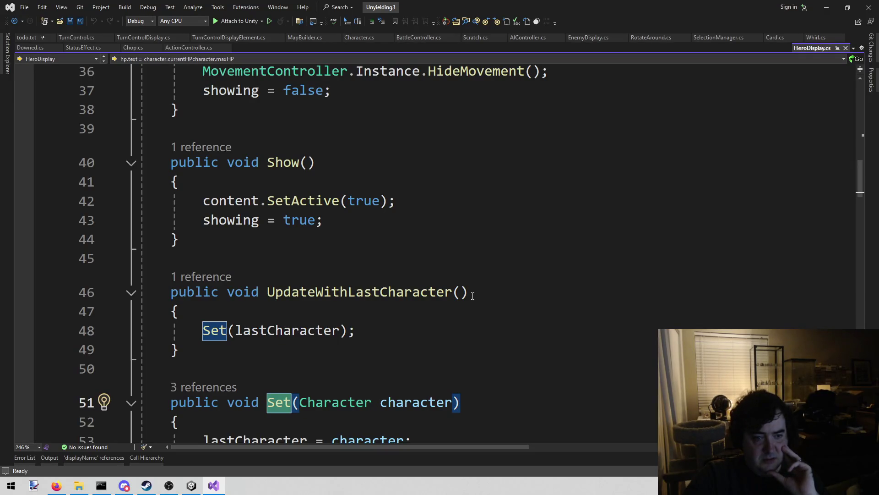
scroll(472, 295, up, 2)
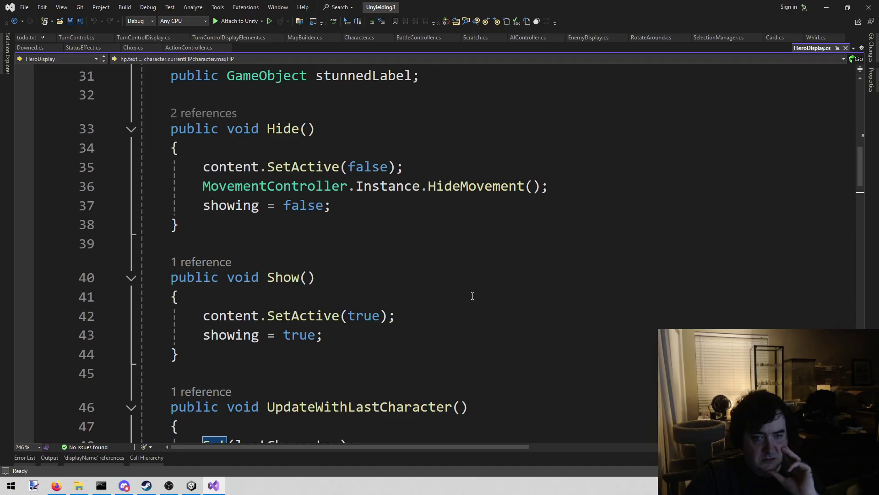
key(F12)
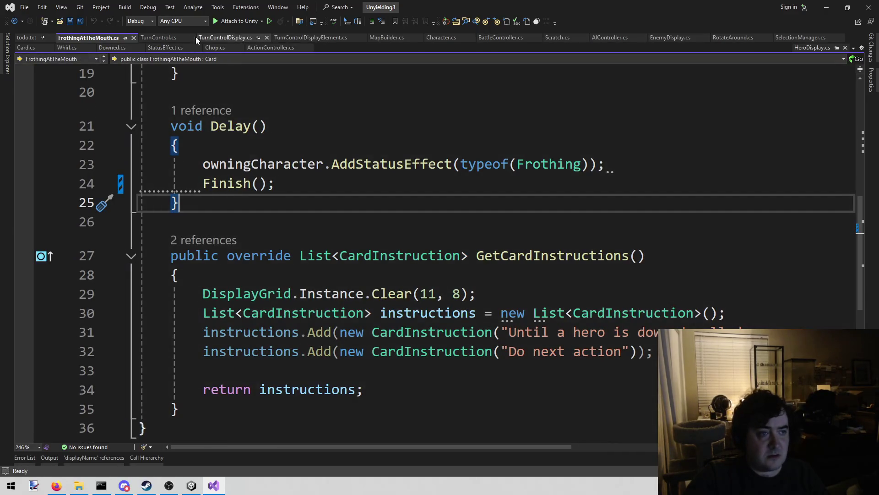
Close FrothingAtTheMouth.cs and duplicate the Set(c) line as line 100.
middle_click(94, 38)
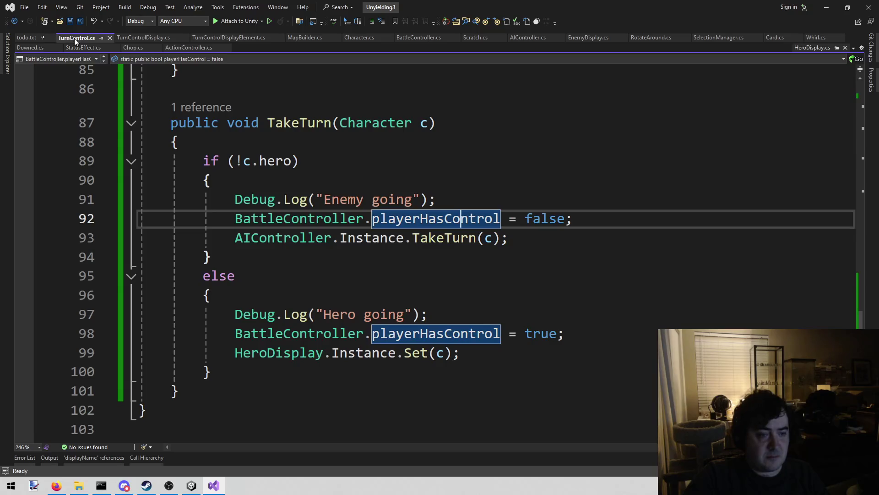
click(566, 356)
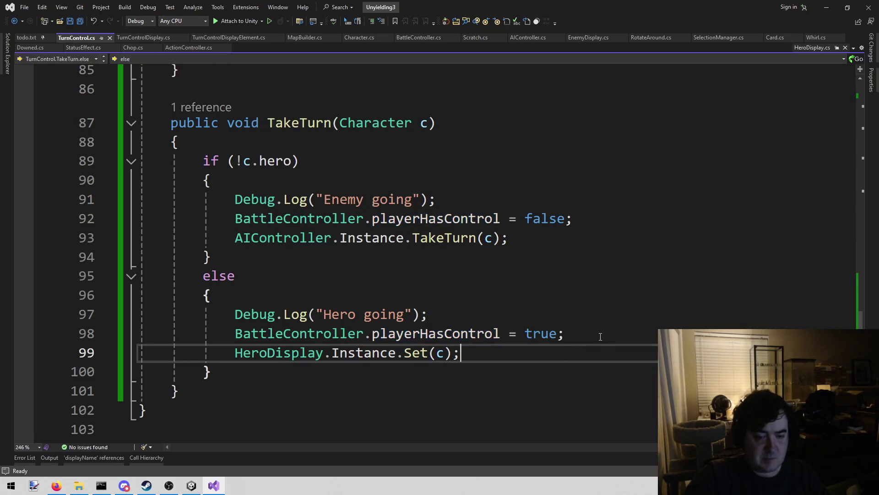
key(shift+Home)
key(ctrl+c)
key(End)
key(Return)
key(ctrl+v)
Change line 100 to HeroDisplay.Instance.Show(); and save TurnControl.cs.
key(Left)
key(Left)
key(Left)
key(shift+End)
key(BackSpace)
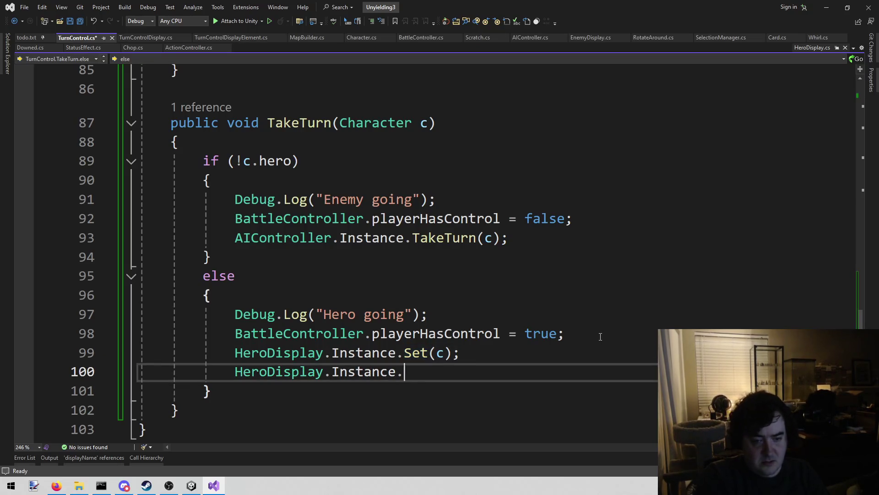
text(sho)
key(Down)
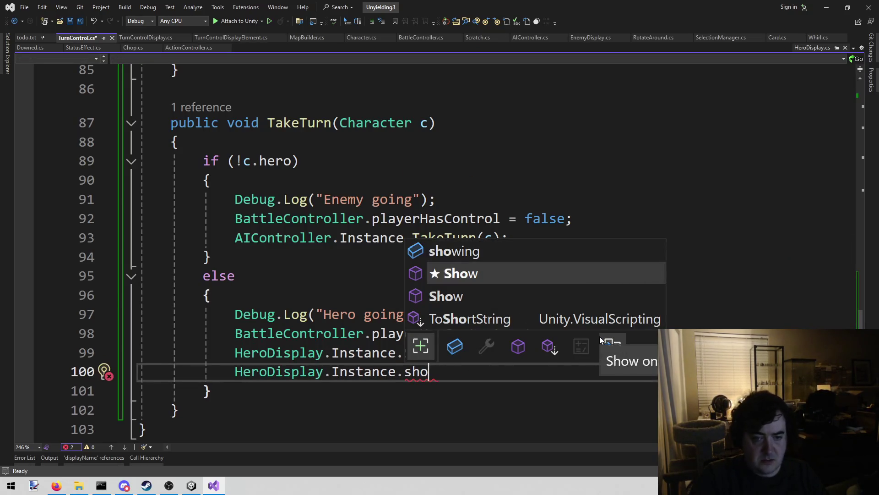
text(()
key(BackSpace)
text(();)
key(ctrl+s)
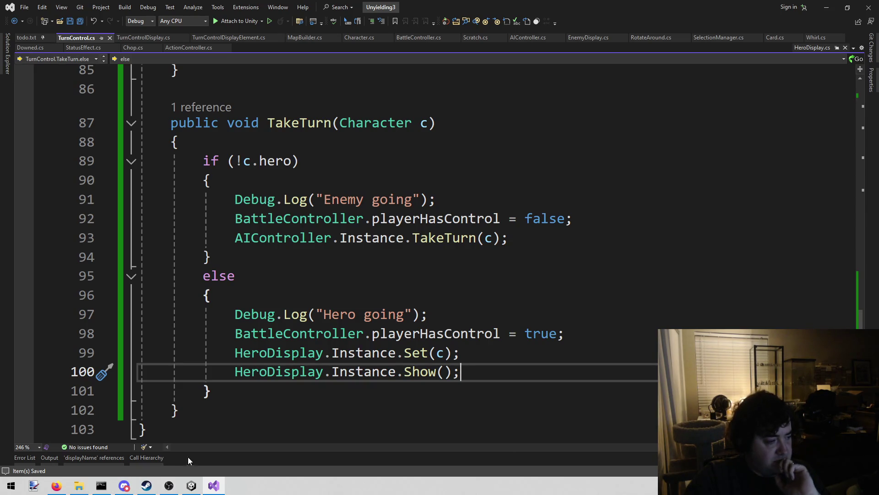
click(197, 489)
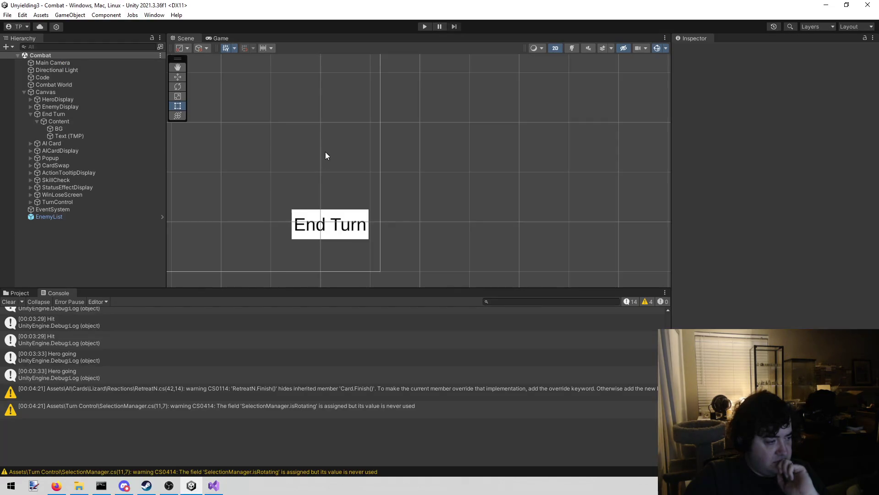
Run the game, end the turn to reach Cotton's turn, and show Cotton's movement range.
click(422, 27)
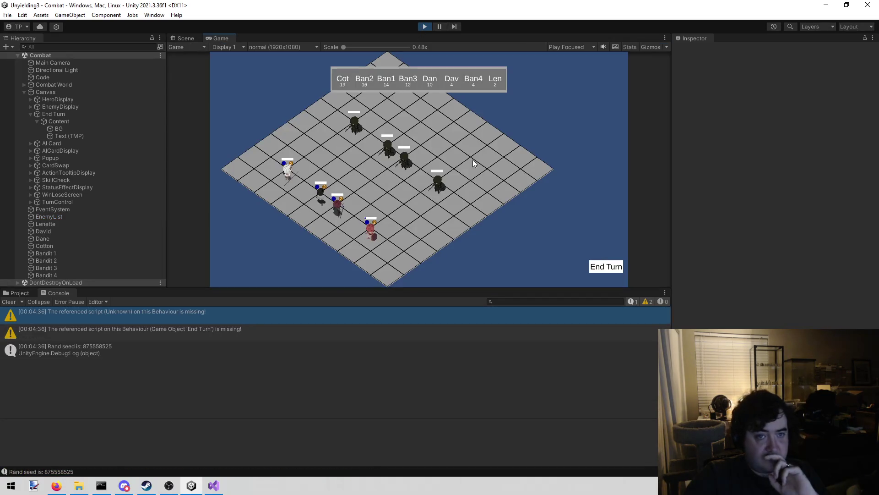
click(601, 268)
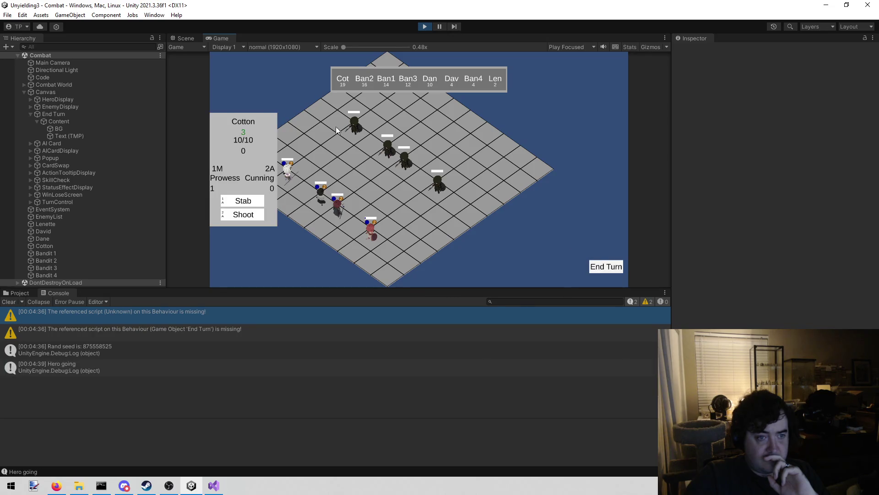
click(295, 174)
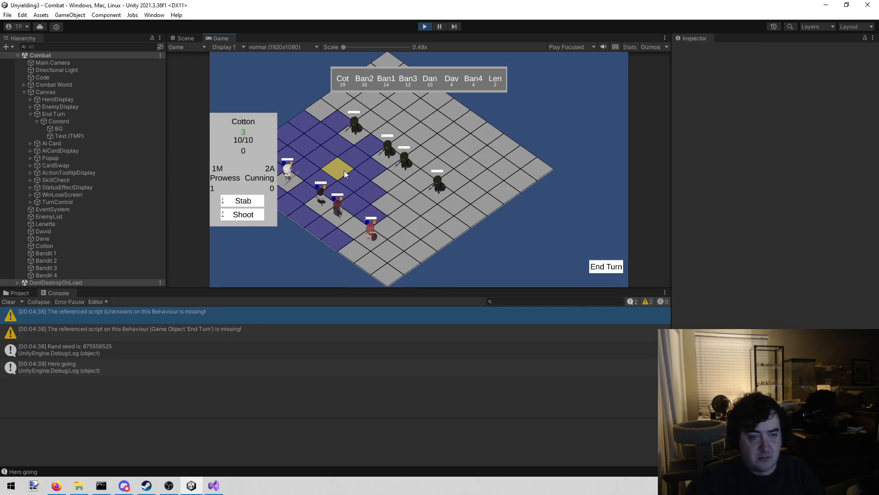
Pan the game camera with the A key, then bring the Steam library forward.
key(a)
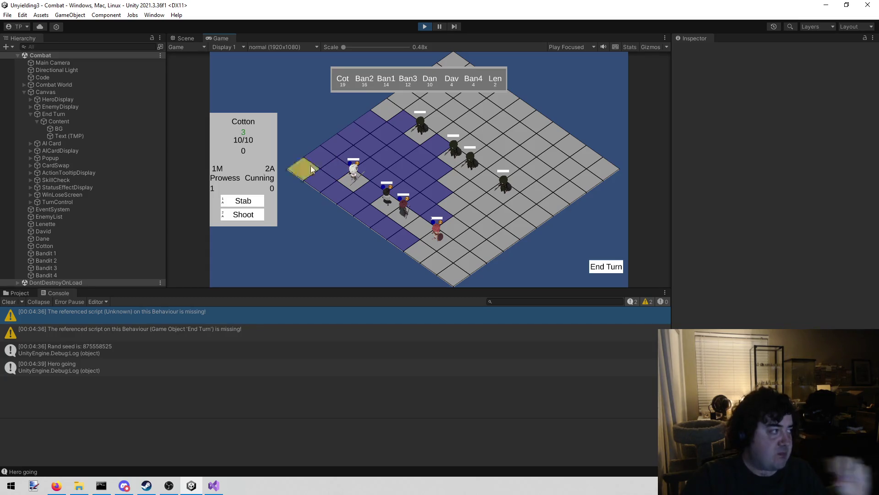
key(alt+Tab)
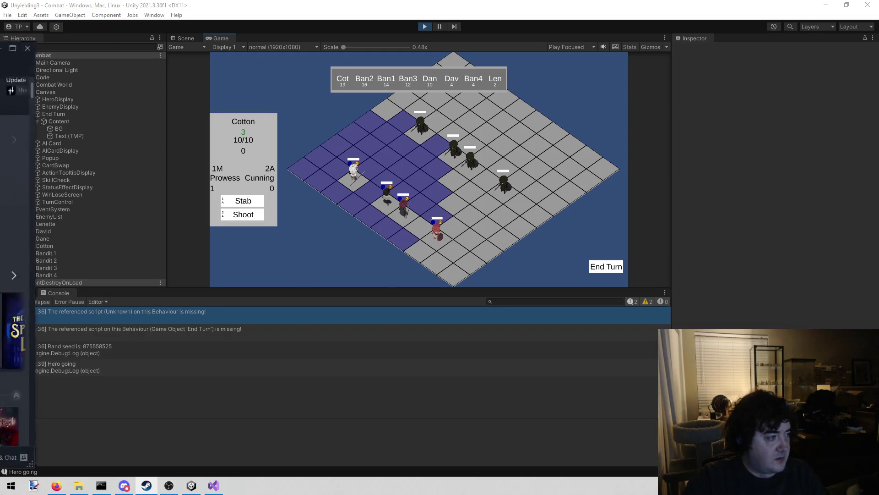
click(147, 486)
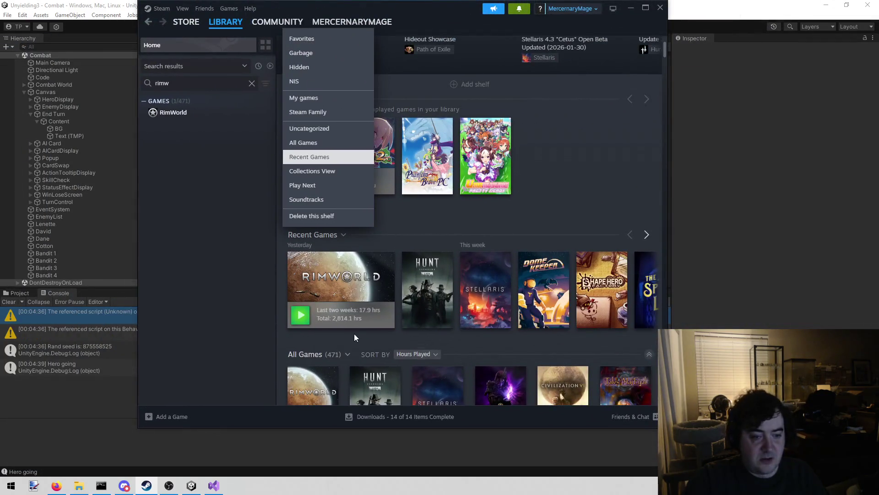
Dismiss the shelf options list and open ShapeHero Factory from Recent Games.
click(352, 337)
scroll(351, 337, down, 3)
mouse_move(300, 277)
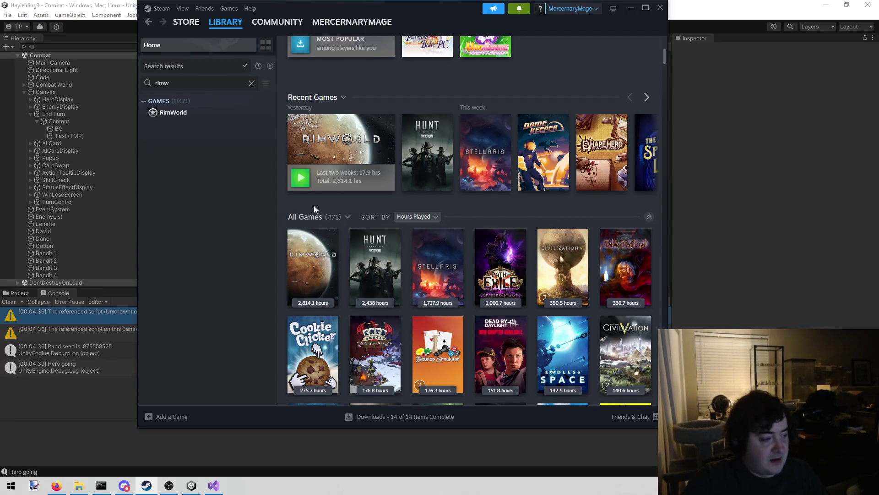
mouse_move(323, 262)
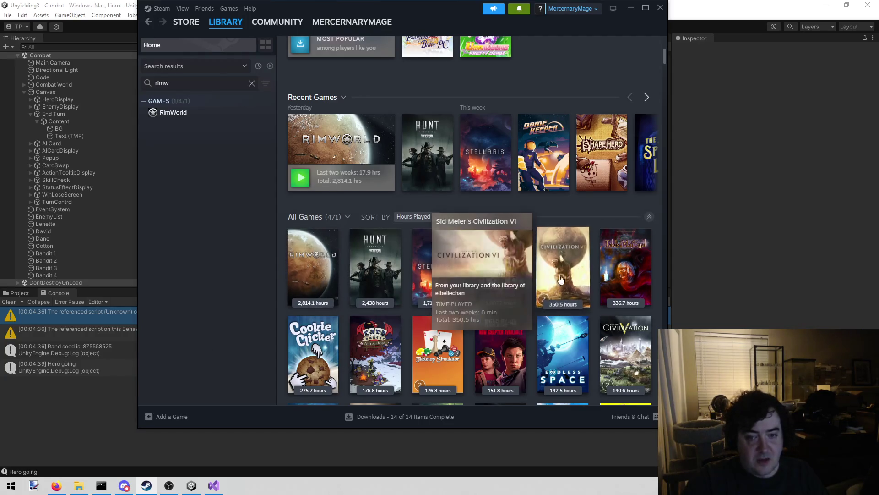
mouse_move(639, 270)
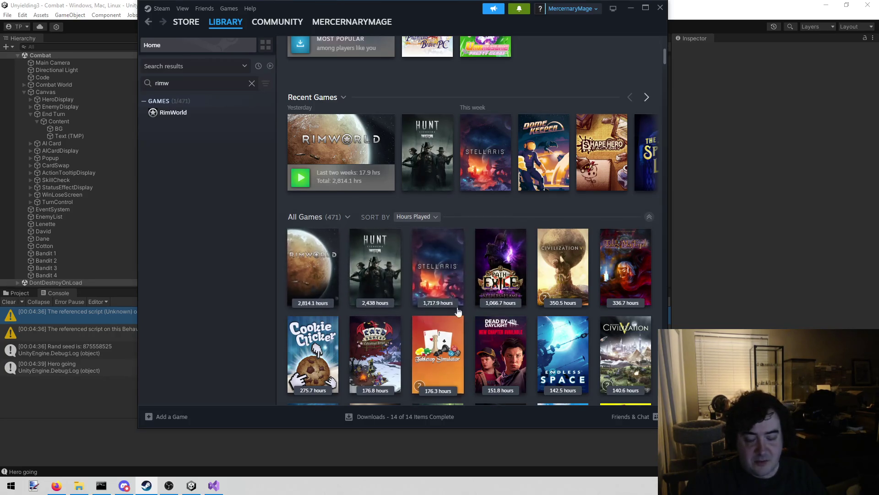
mouse_move(610, 194)
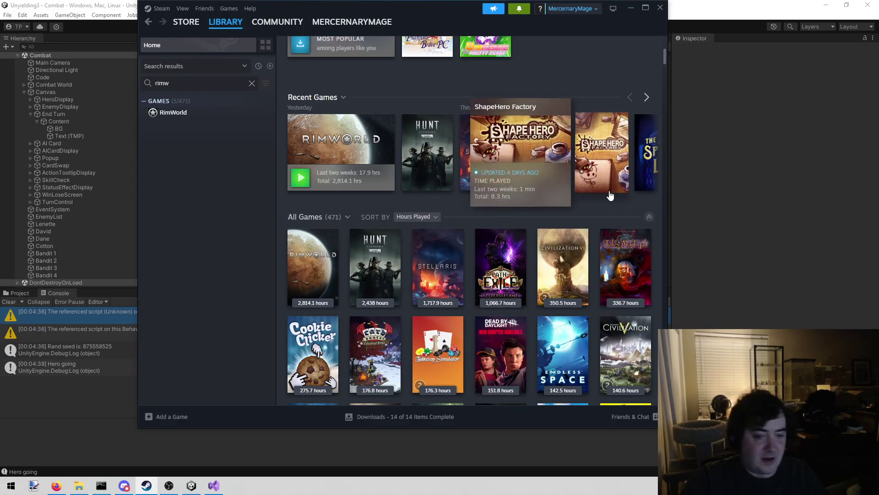
mouse_move(544, 187)
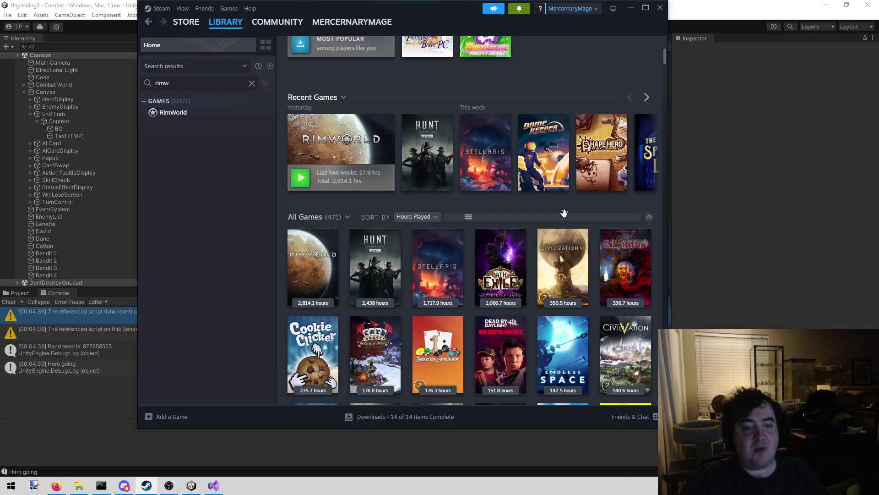
mouse_move(360, 254)
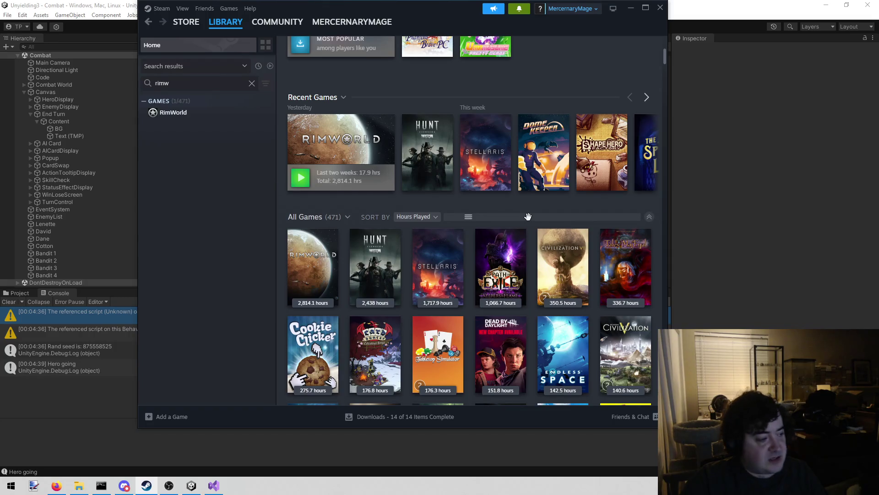
mouse_move(601, 168)
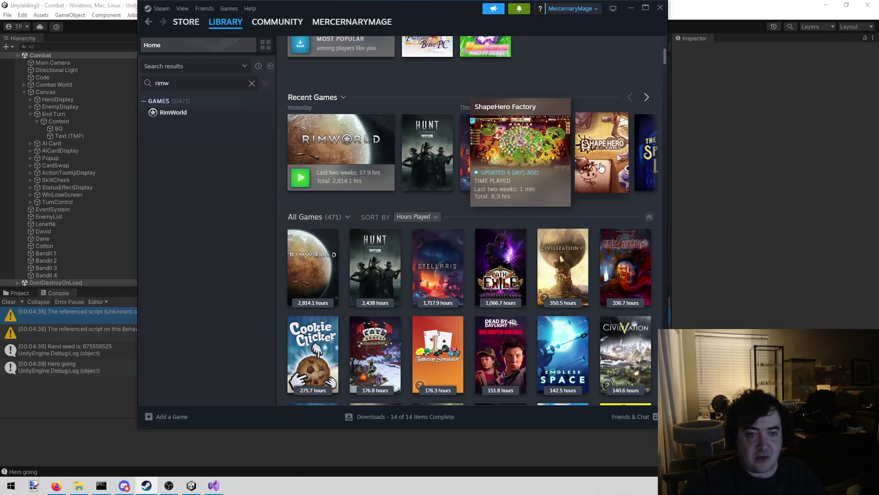
click(602, 167)
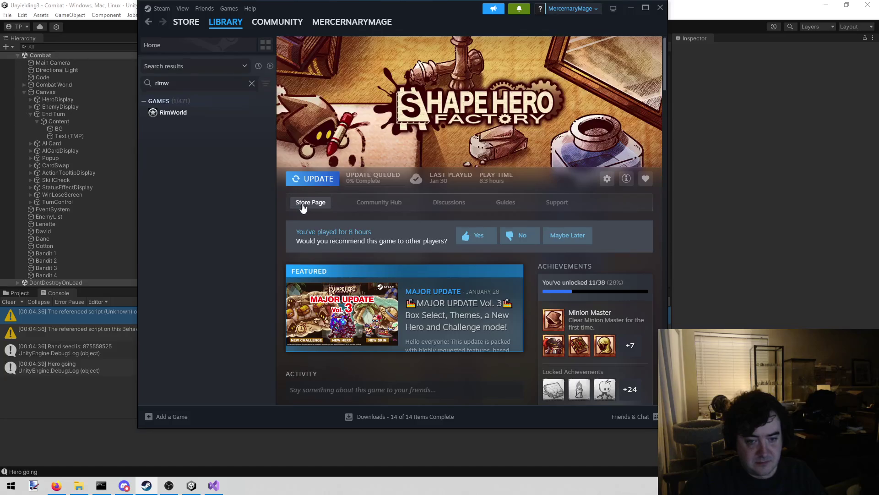
Open the ShapeHero Factory store page and view the third through sixth screenshots.
click(302, 206)
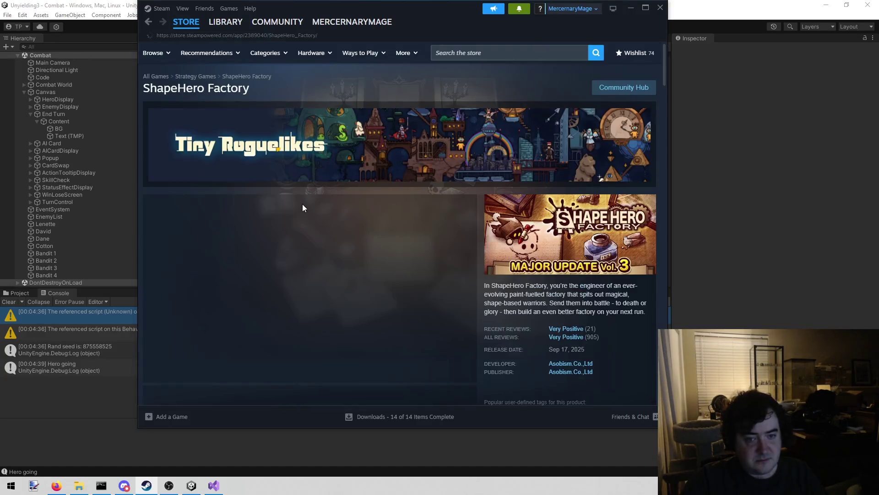
scroll(309, 212, down, 2)
click(278, 301)
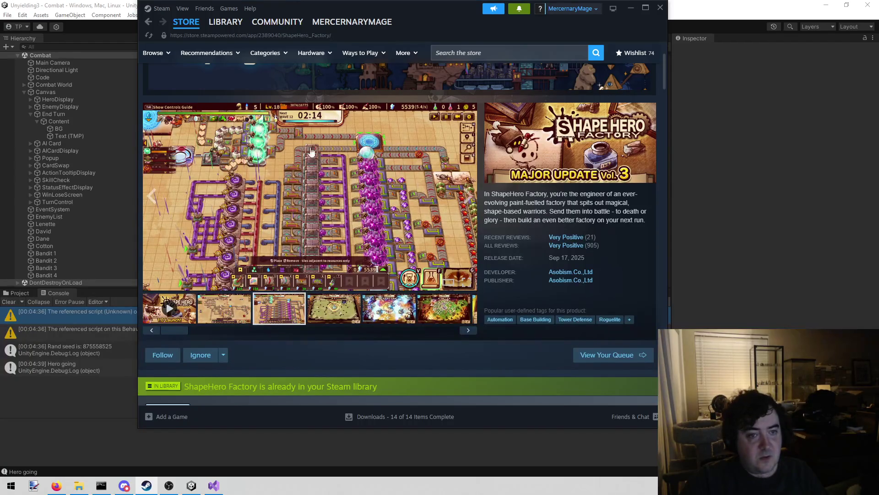
scroll(255, 208, down, 1)
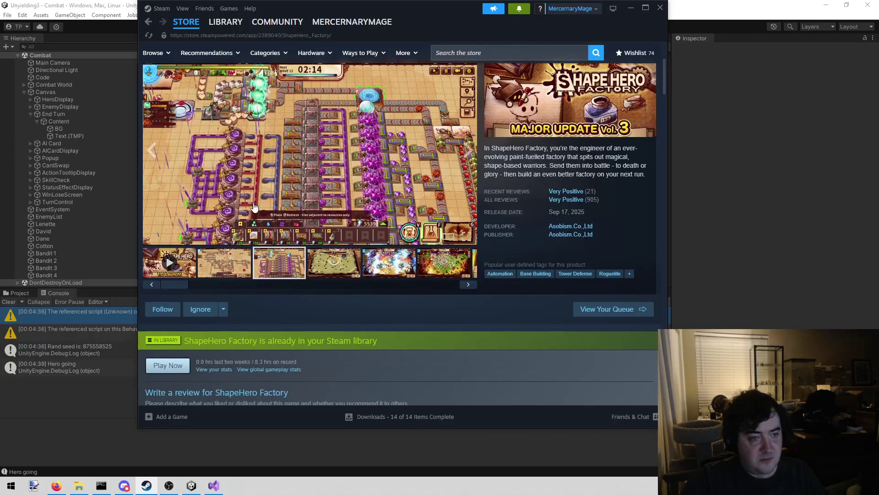
scroll(254, 207, up, 2)
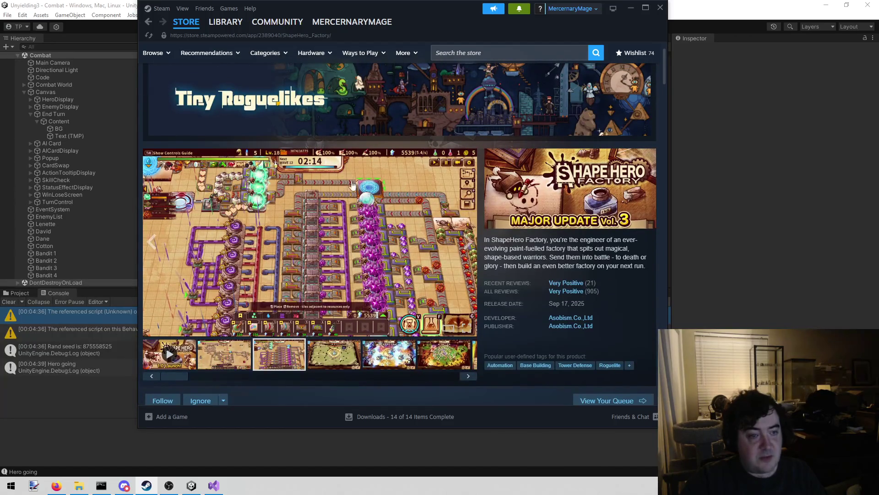
scroll(348, 186, down, 1)
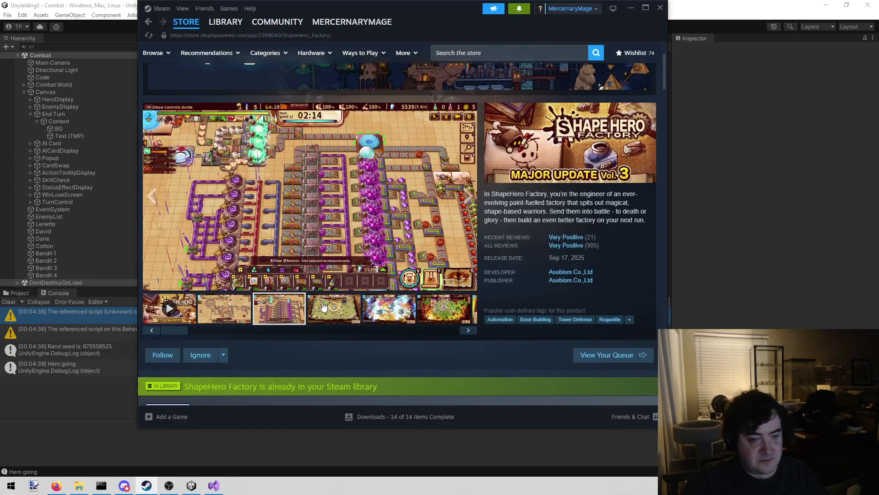
click(324, 306)
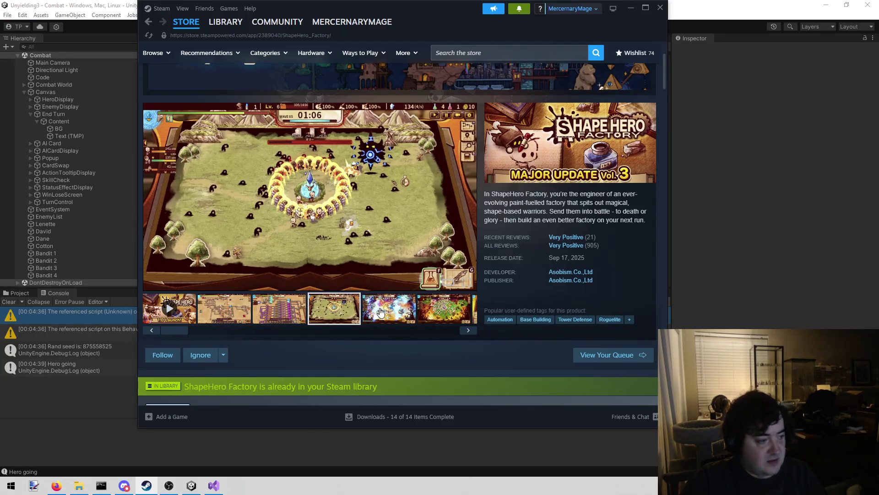
click(381, 312)
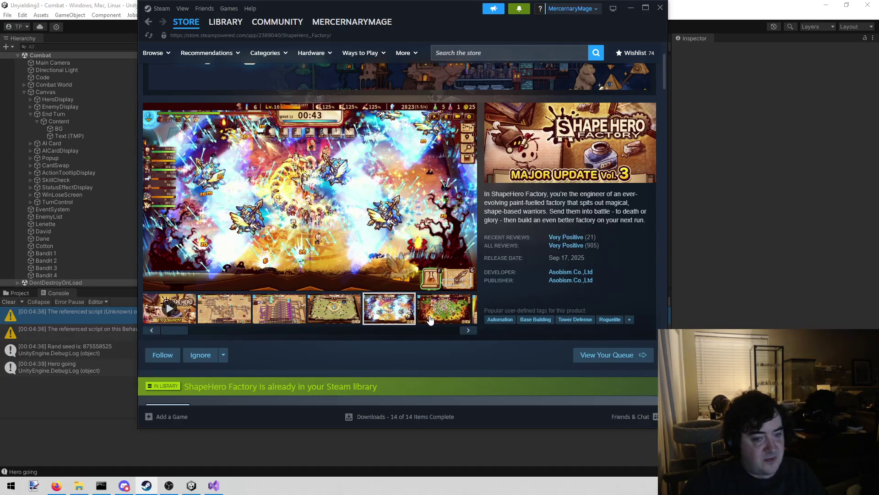
click(432, 319)
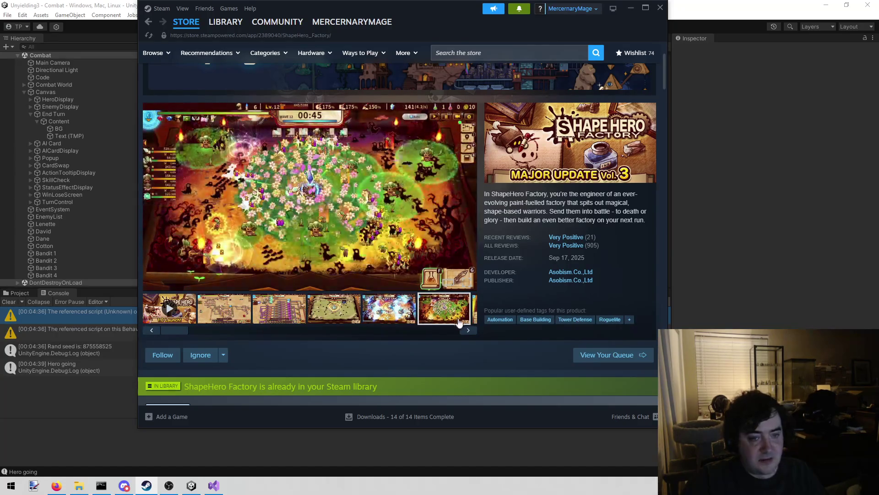
View the next screenshots (Obtain Hero Recipe, Research Tree, Hero Tree), then close the Steam window.
click(465, 331)
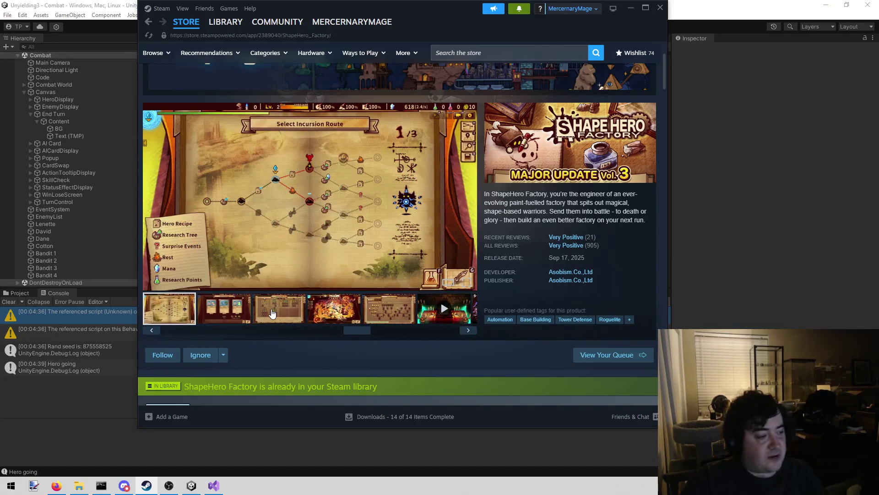
click(242, 309)
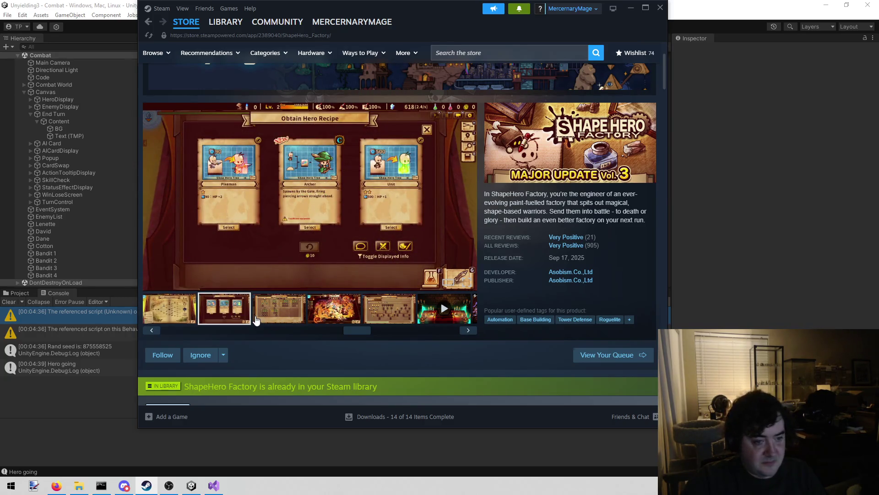
click(273, 320)
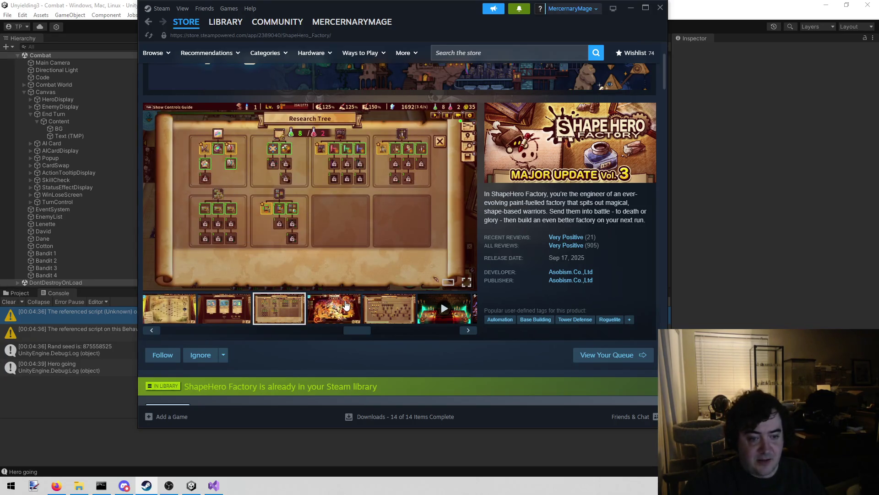
click(346, 306)
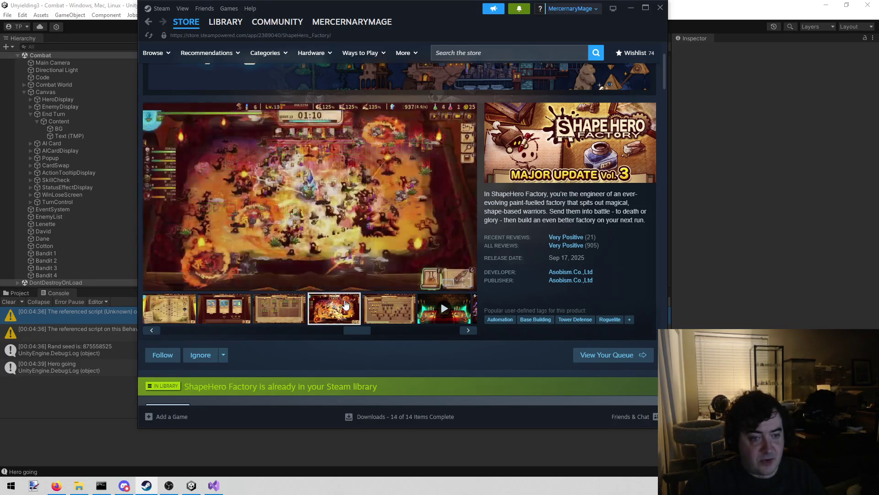
click(376, 315)
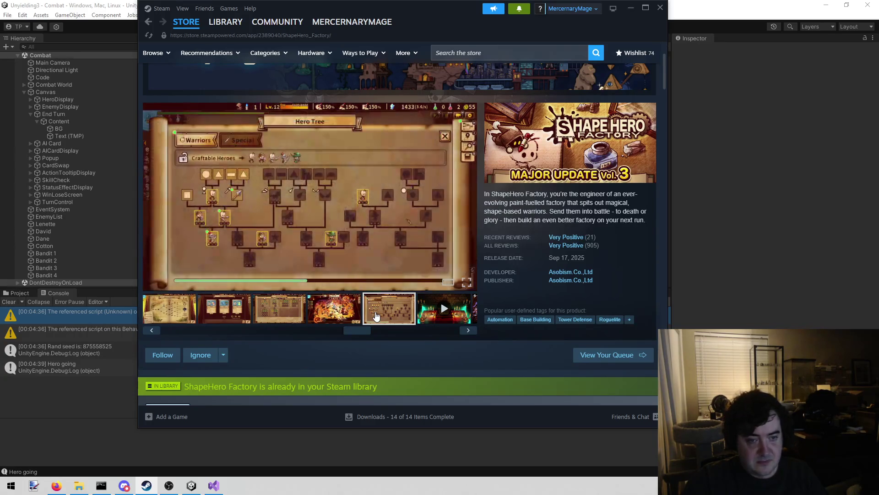
drag(360, 333, 161, 322)
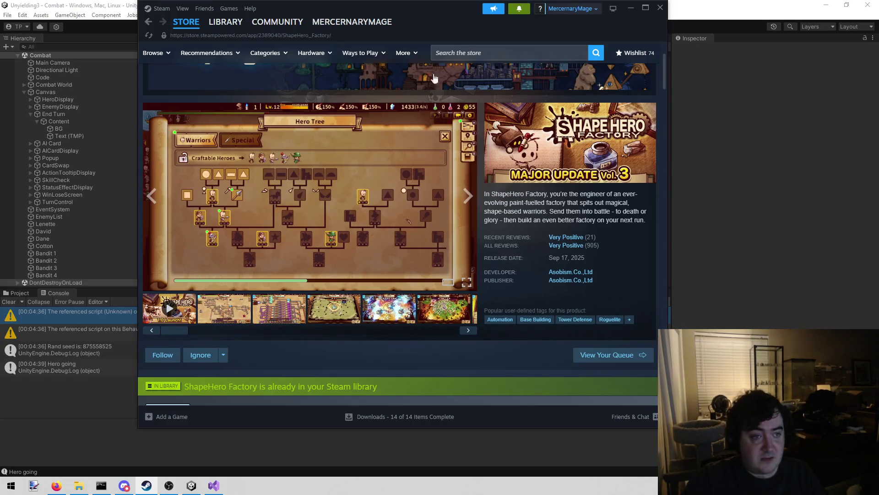
click(657, 12)
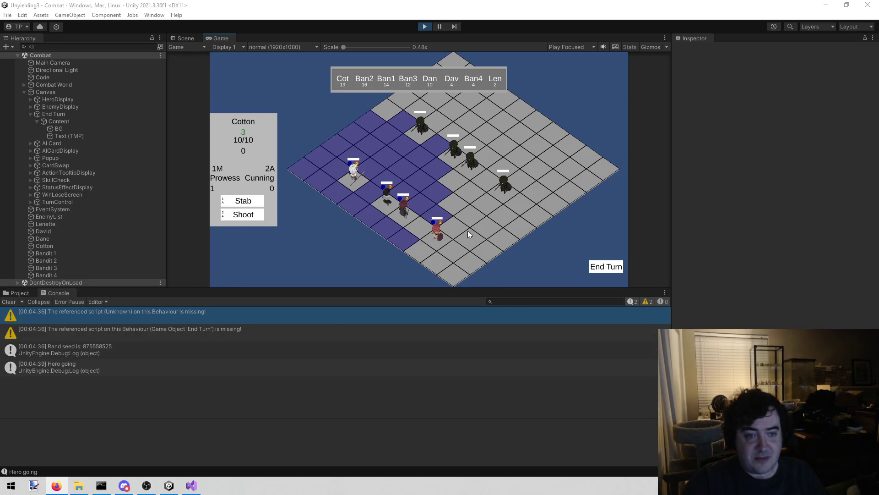
Reselect Cotton, stop play mode, and return to TakeTurn in TurnControl.cs.
click(421, 128)
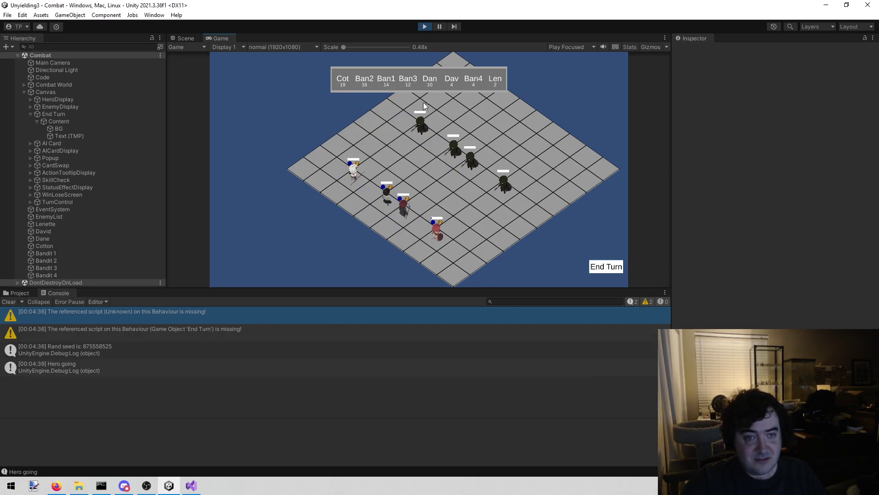
click(348, 184)
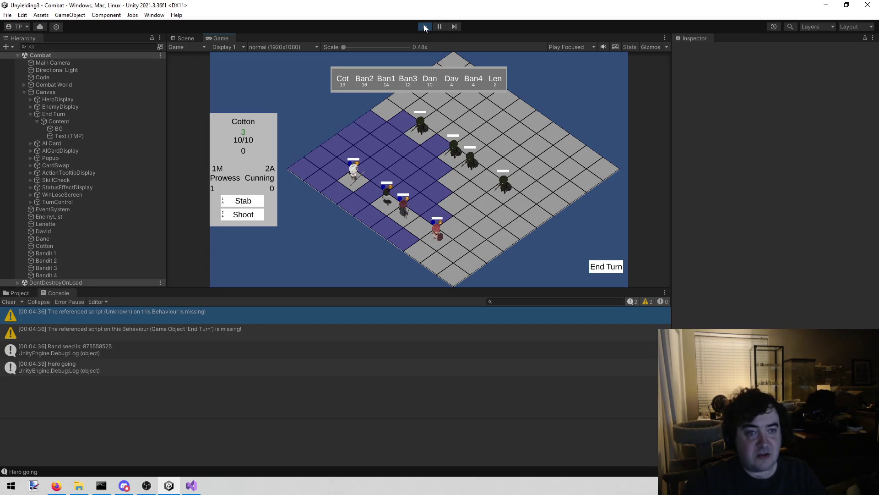
click(425, 27)
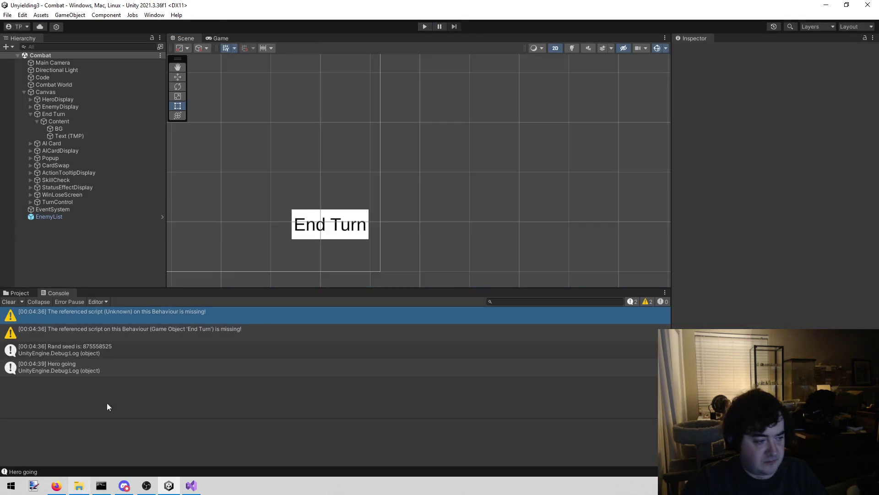
click(192, 484)
click(303, 250)
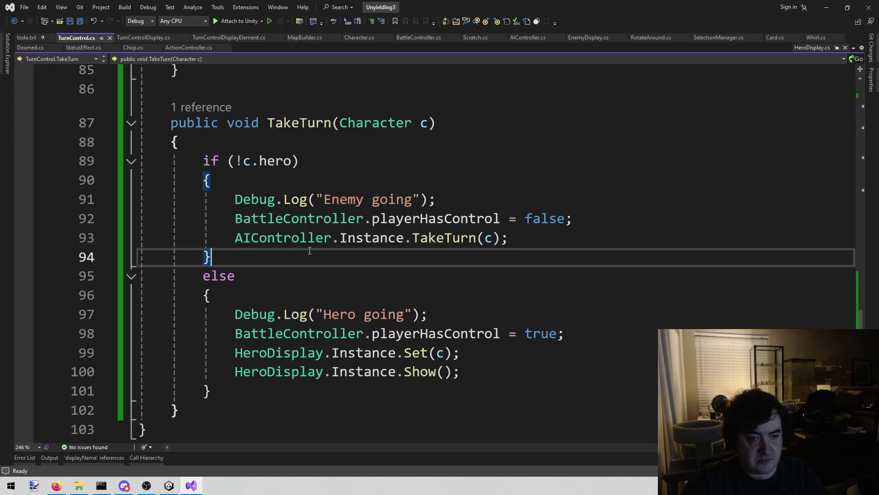
Open HeroDisplay.cs, set a breakpoint on line 35 in Hide(), and start Unity's play mode.
key(alt+shift+o)
text(hero)
key(Return)
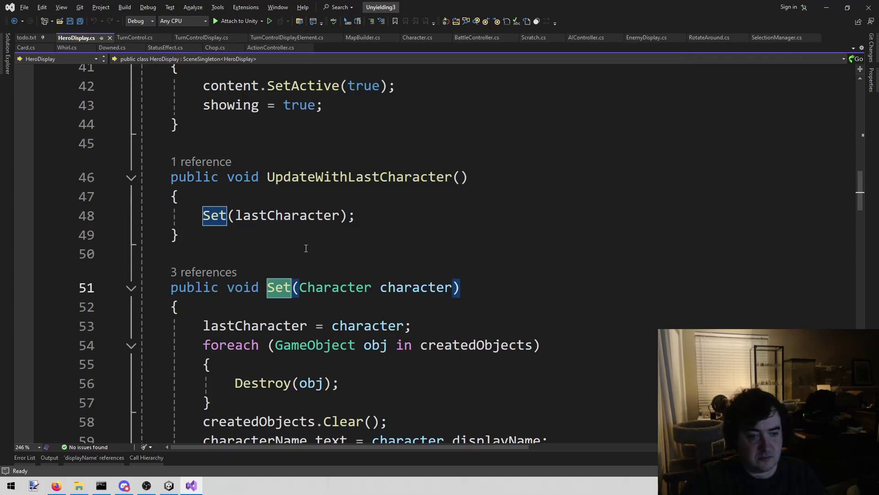
scroll(327, 237, up, 3)
scroll(319, 243, up, 1)
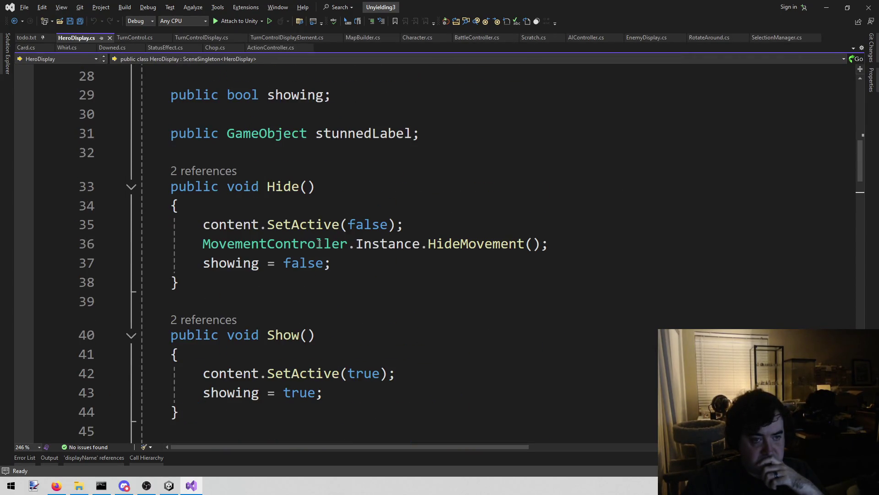
click(25, 229)
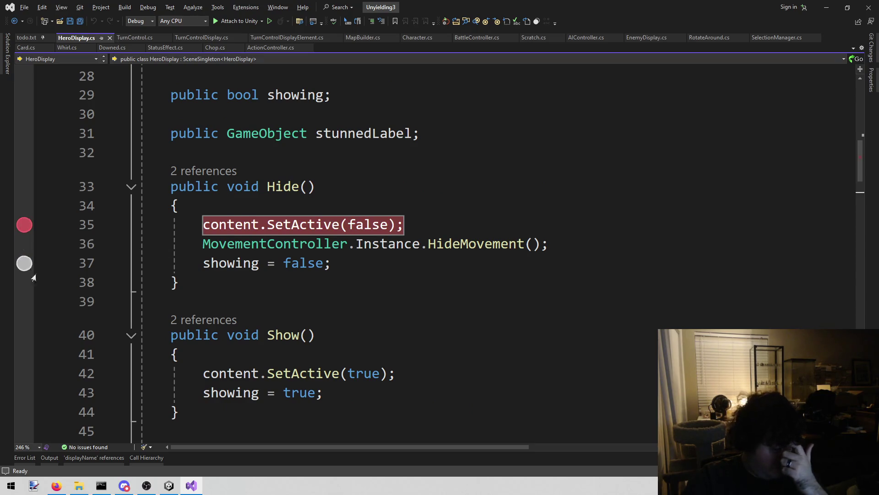
click(169, 485)
click(424, 26)
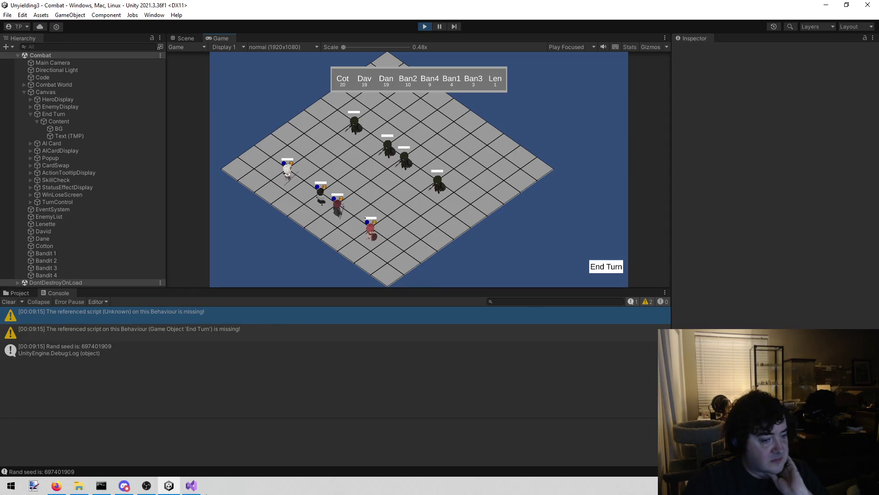
End the turn so Cotton's turn starts, then attach Visual Studio's debugger to Unity.
mouse_move(186, 492)
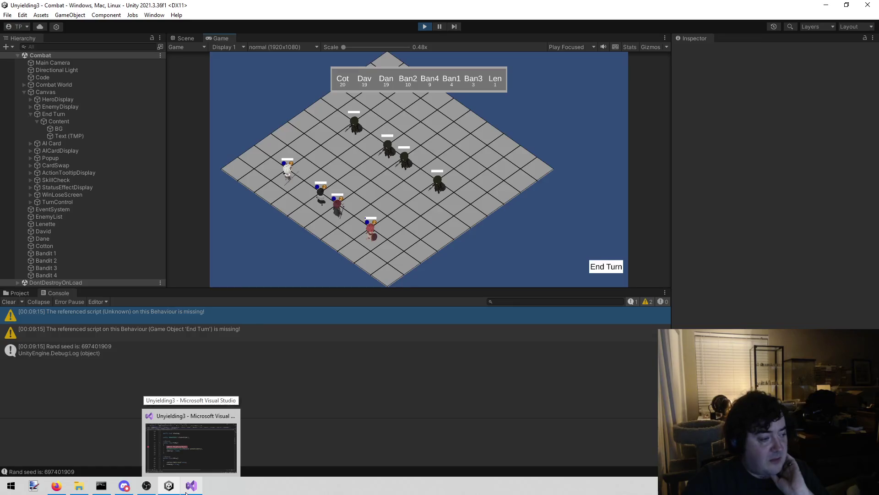
click(186, 493)
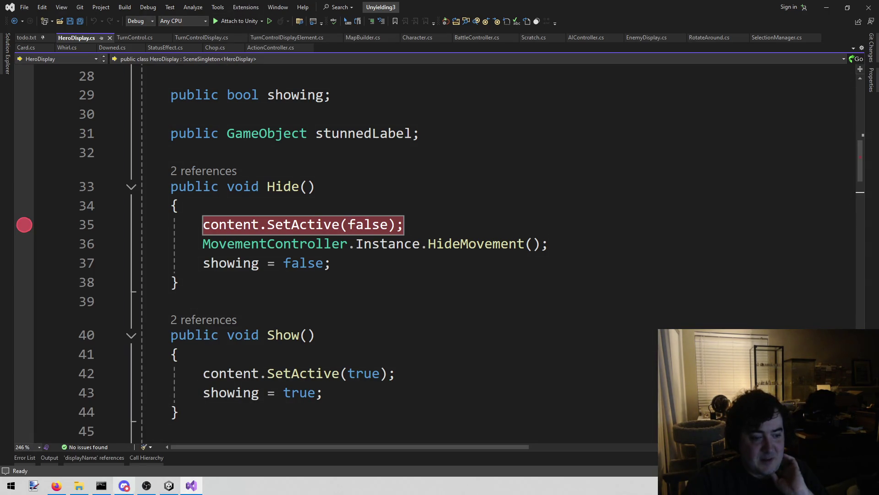
key(alt+Tab)
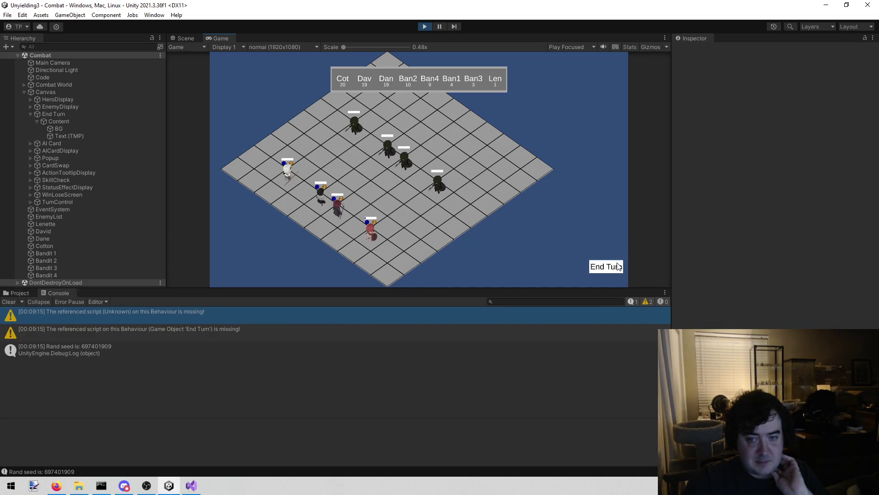
click(594, 268)
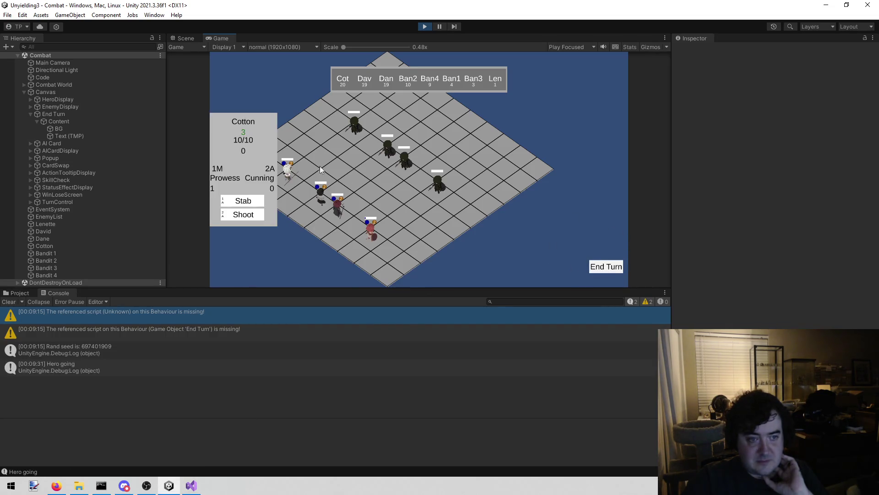
click(192, 488)
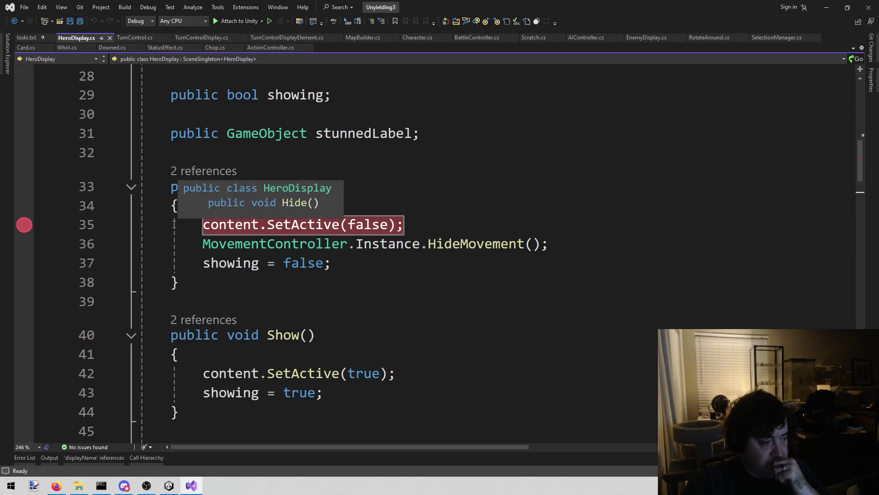
click(241, 20)
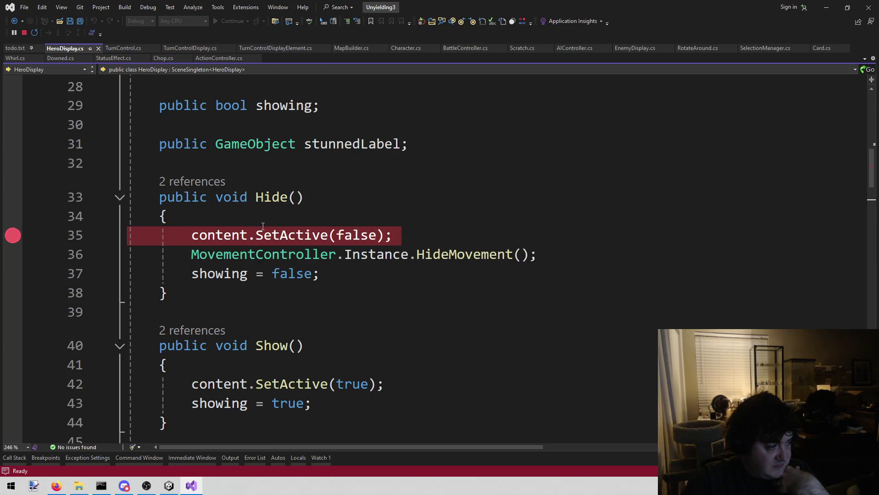
Trigger the HeroDisplay.Hide breakpoint from the game and jump to the UIController.Hide caller frame.
click(169, 485)
click(516, 232)
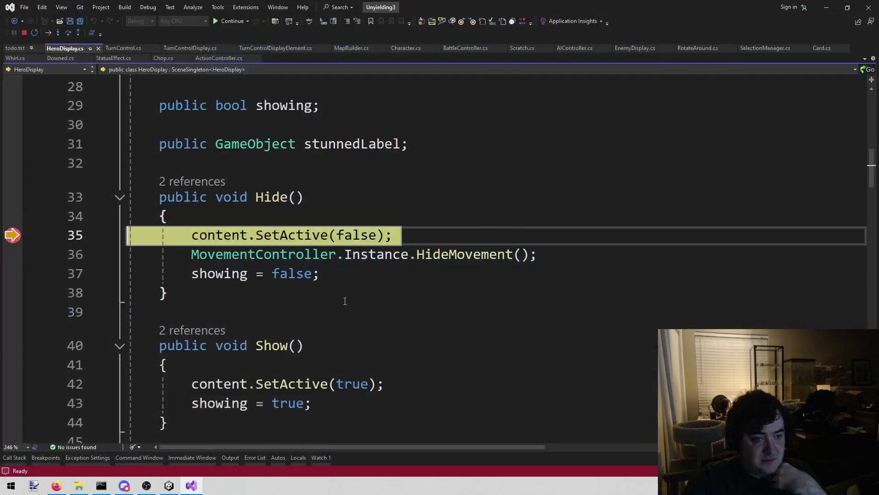
click(19, 459)
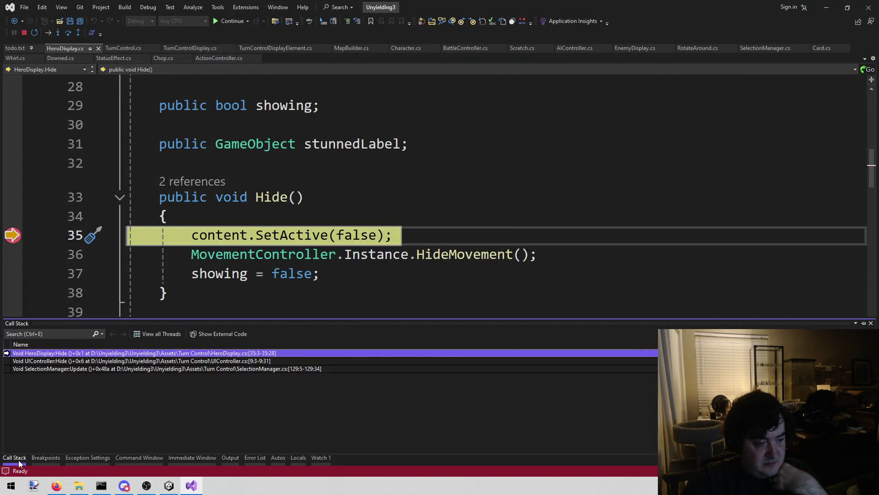
double_click(102, 362)
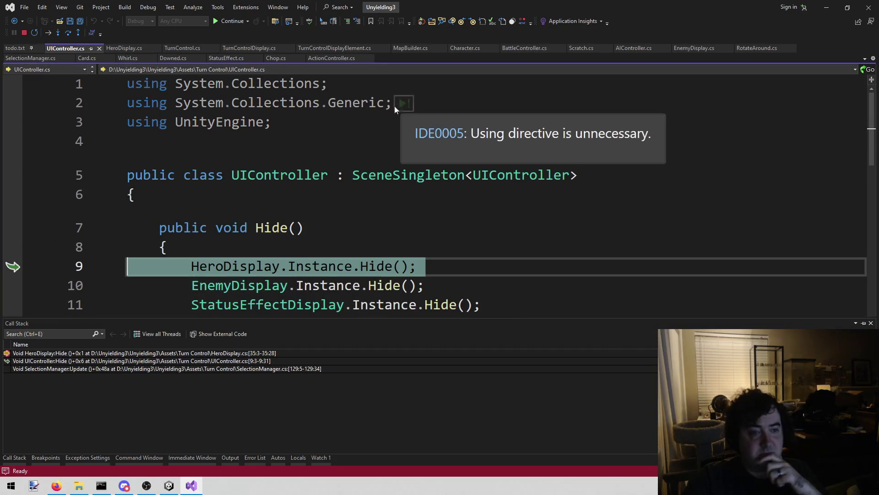
Trace the call stack up to SelectionManager.Update at line 129, then back to UIController.cs line 9.
click(16, 460)
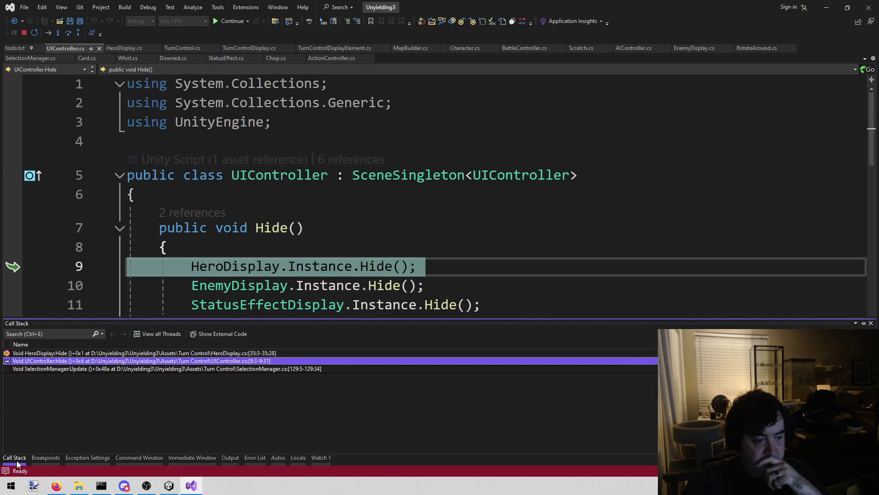
click(111, 365)
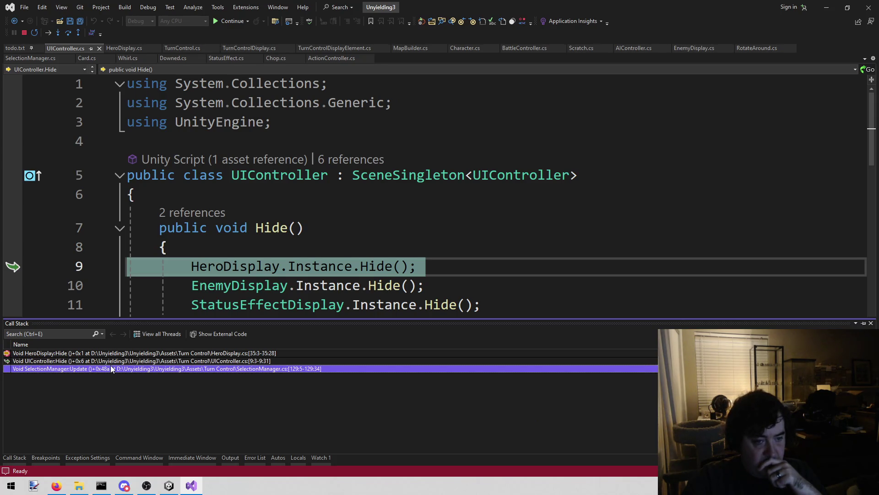
double_click(111, 365)
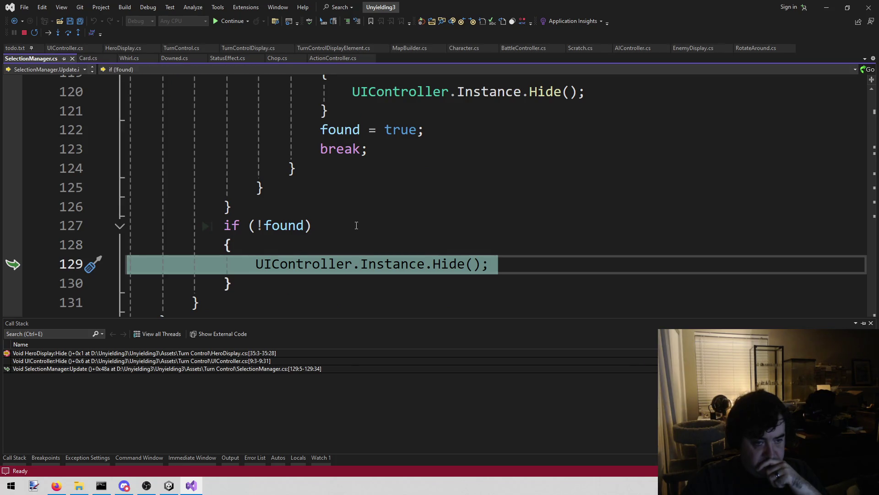
click(16, 457)
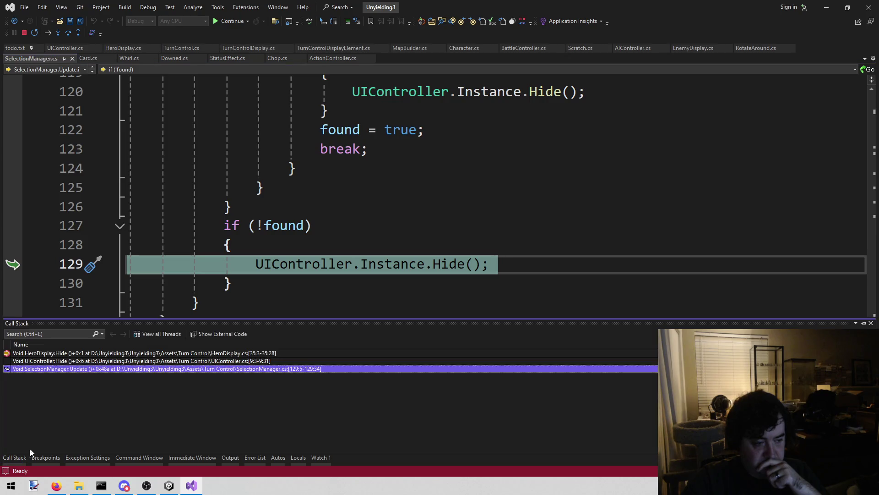
click(119, 361)
double_click(119, 360)
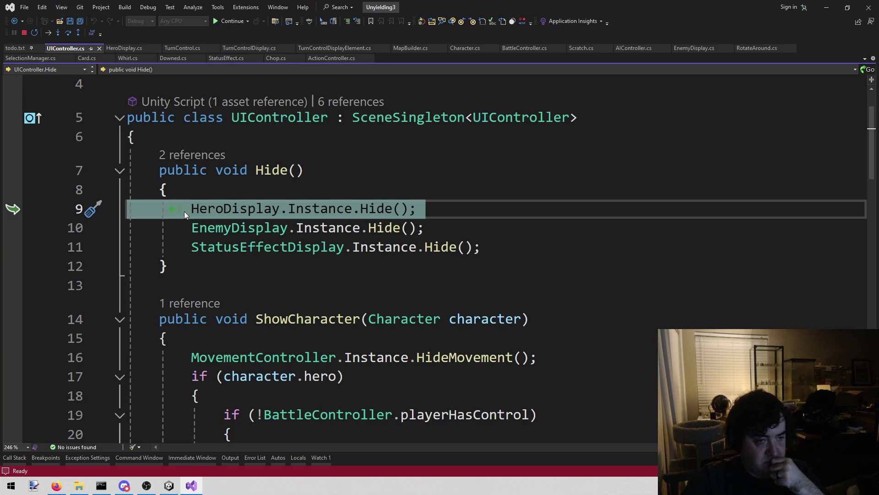
Resume execution from the HeroDisplay Hide call and stop the running game in Unity.
click(199, 204)
key(alt+Tab)
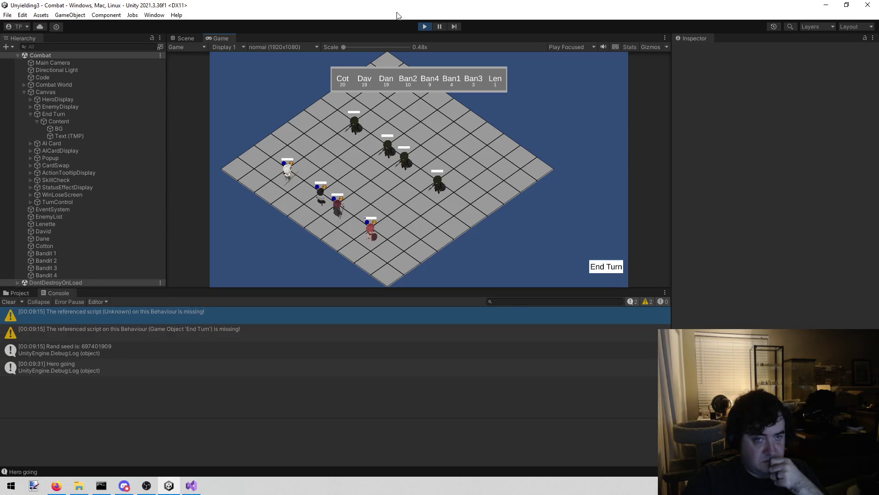
click(425, 26)
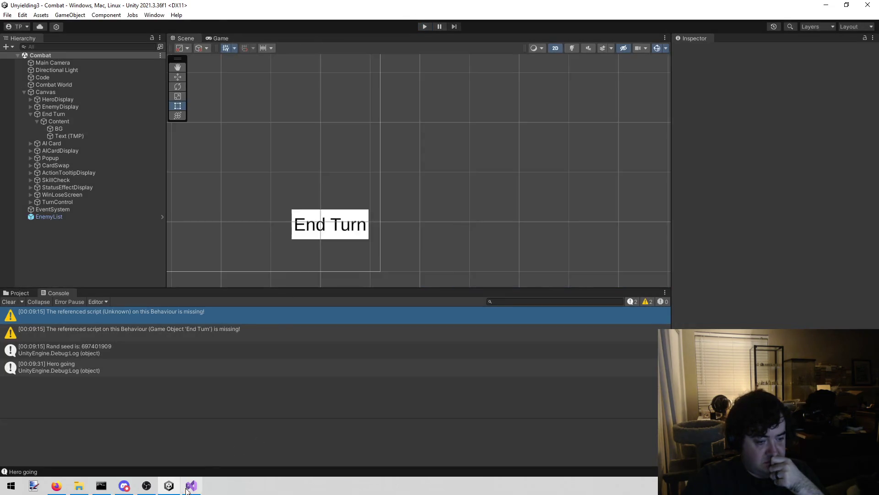
click(193, 484)
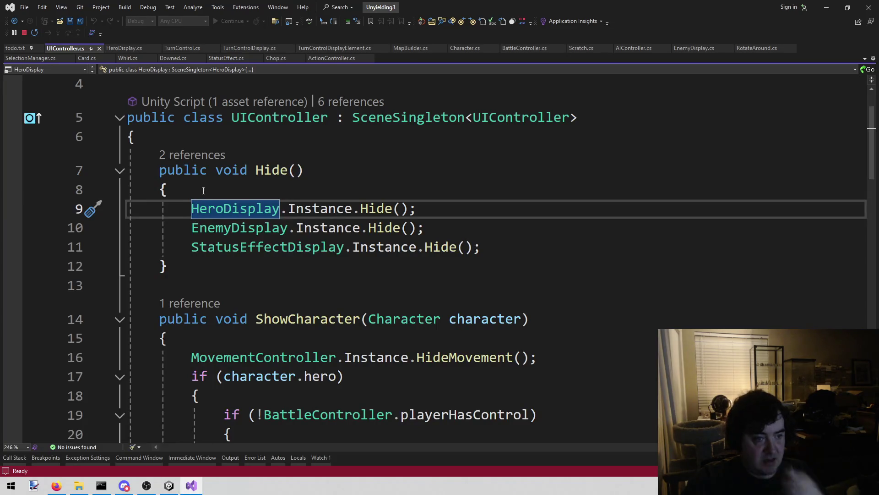
Comment out HeroDisplay.Instance.Hide() on line 9 with //.
text(//)
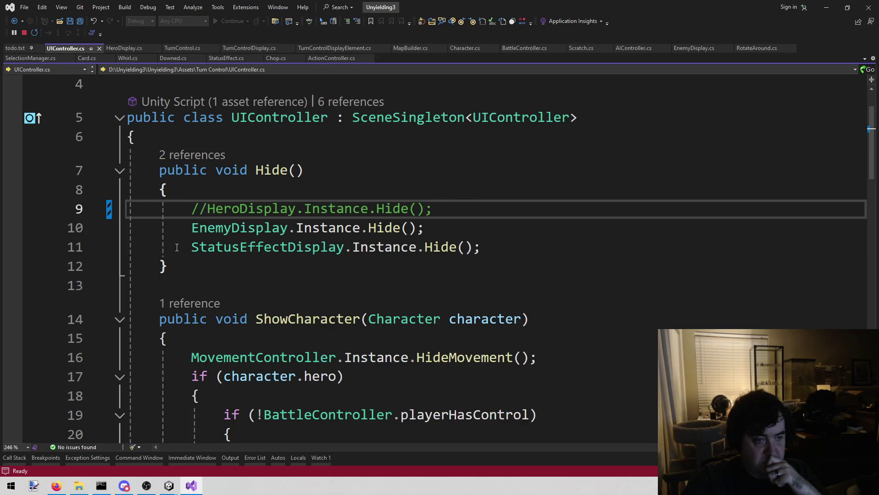
key(Down)
key(Down)
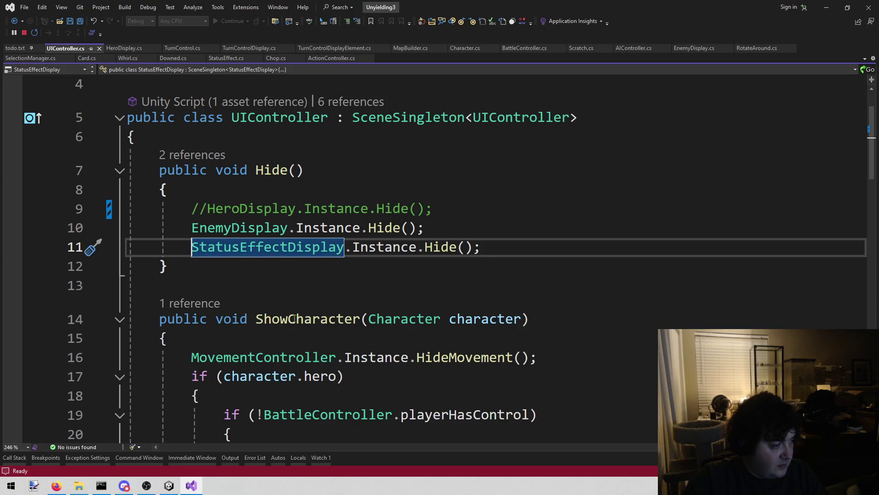
click(229, 191)
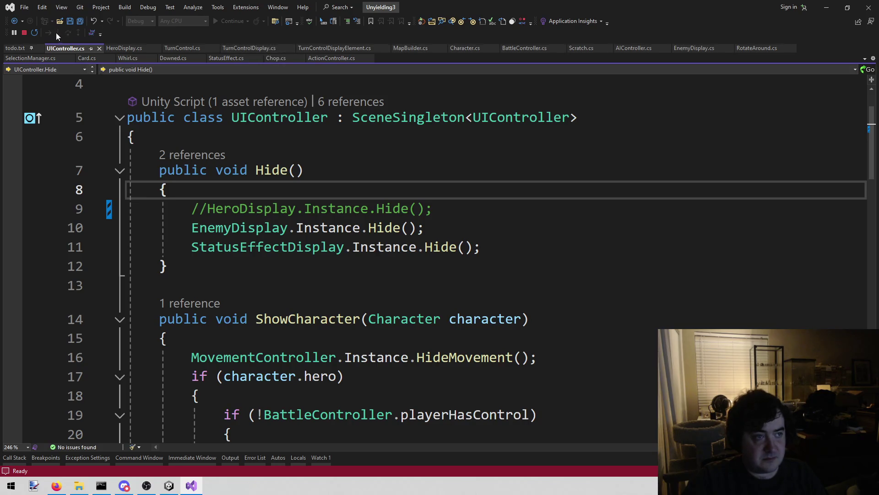
Stop debugging the Unity session and look over the edited UIController.cs.
click(25, 32)
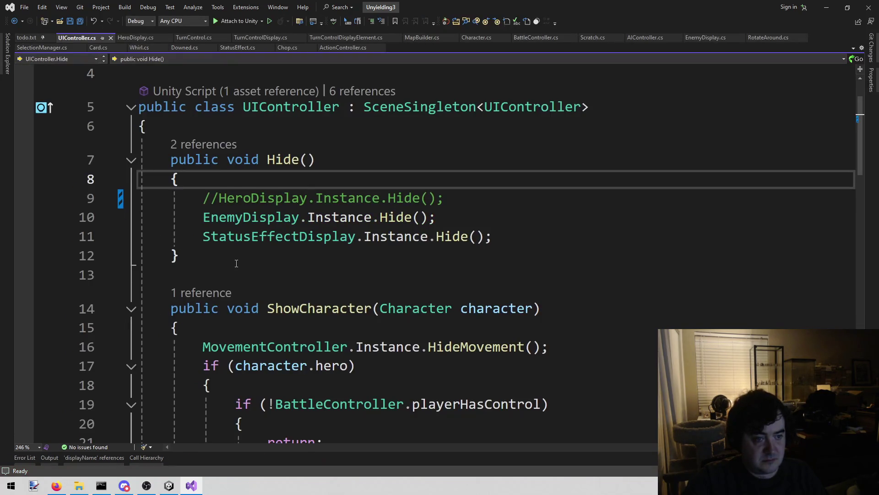
scroll(264, 329, down, 3)
scroll(264, 329, up, 2)
scroll(261, 323, down, 7)
scroll(259, 318, down, 6)
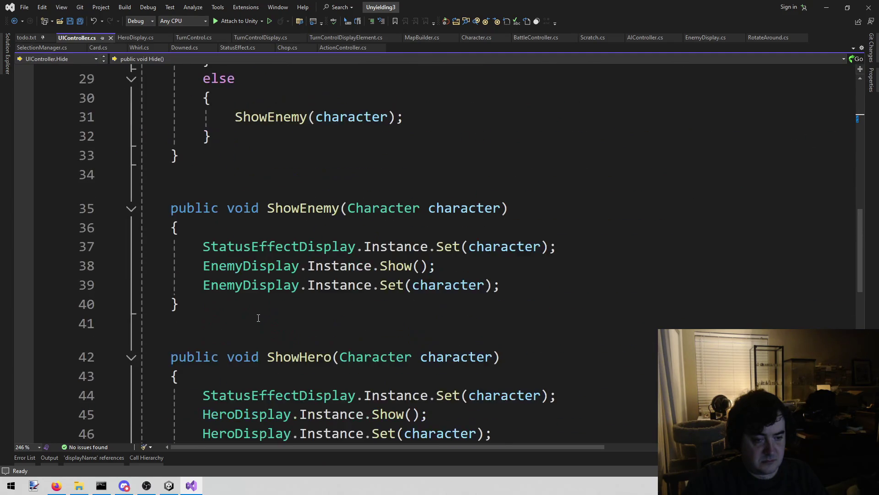
scroll(258, 313, up, 14)
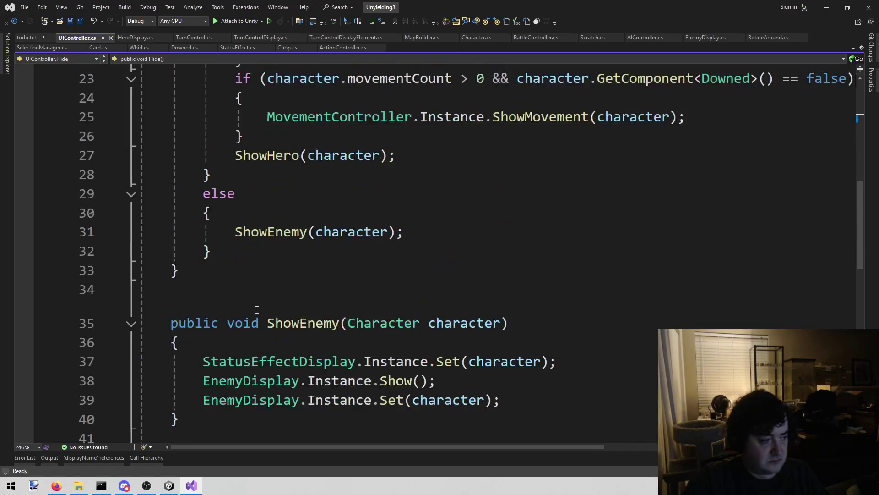
Return to the Unity editor and start play mode again.
click(169, 485)
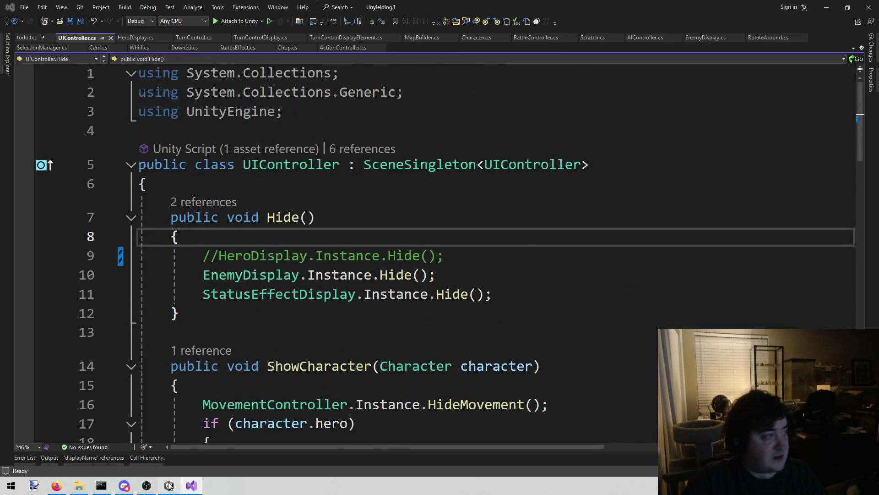
click(56, 486)
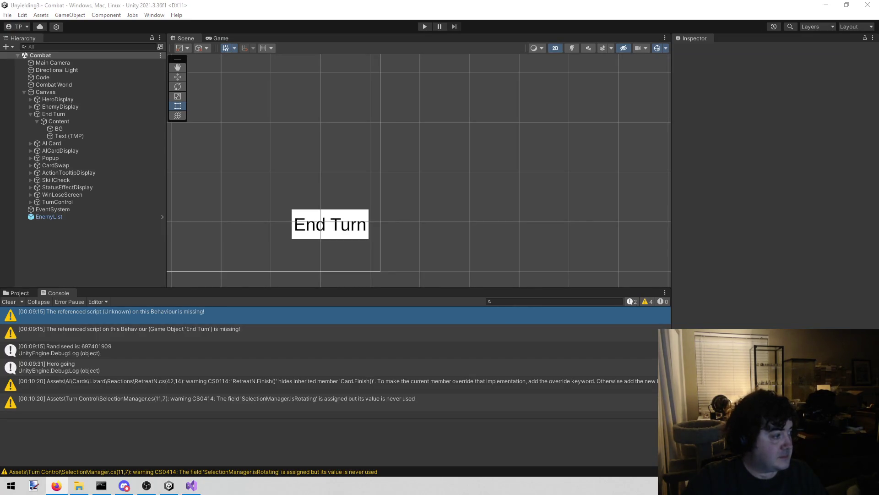
click(425, 27)
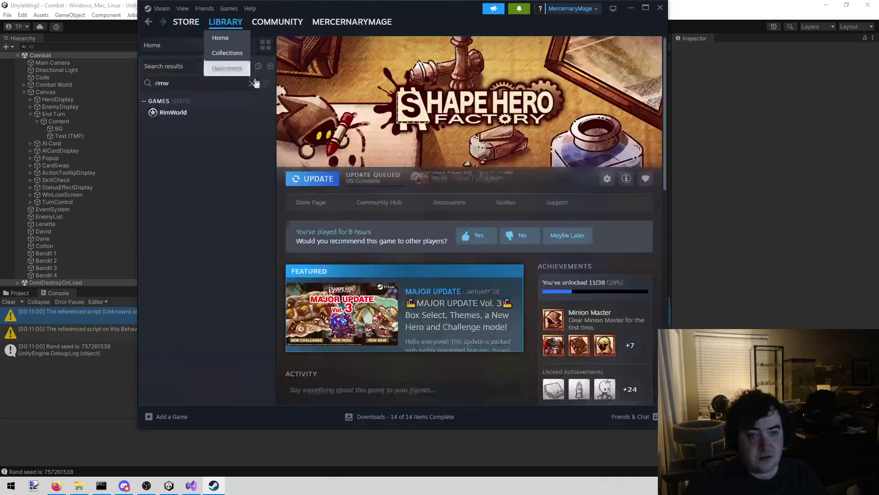
Search the Steam library for 'dy', open Dyson Sphere Program, then close Steam.
click(242, 83)
key(ctrl+a)
text(d)
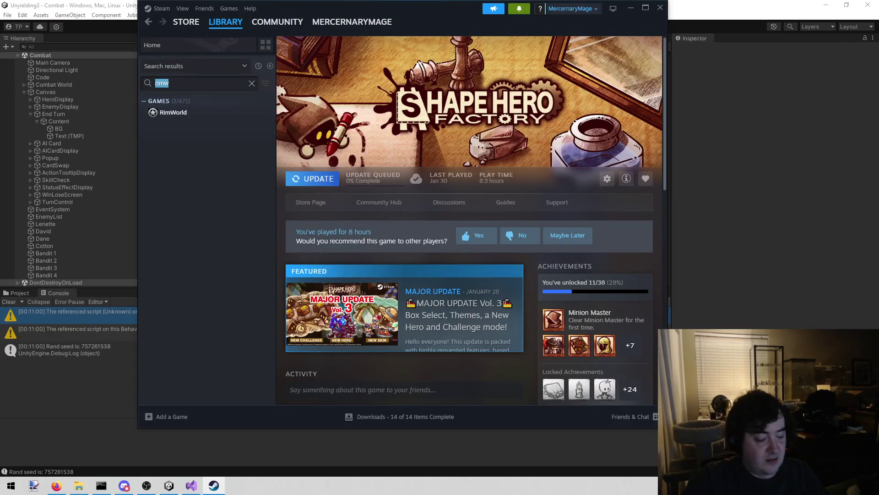
text(y)
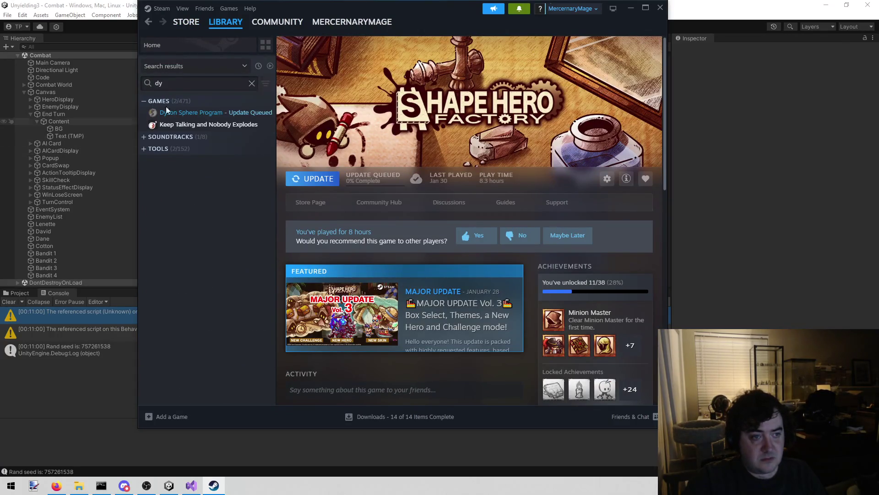
click(236, 114)
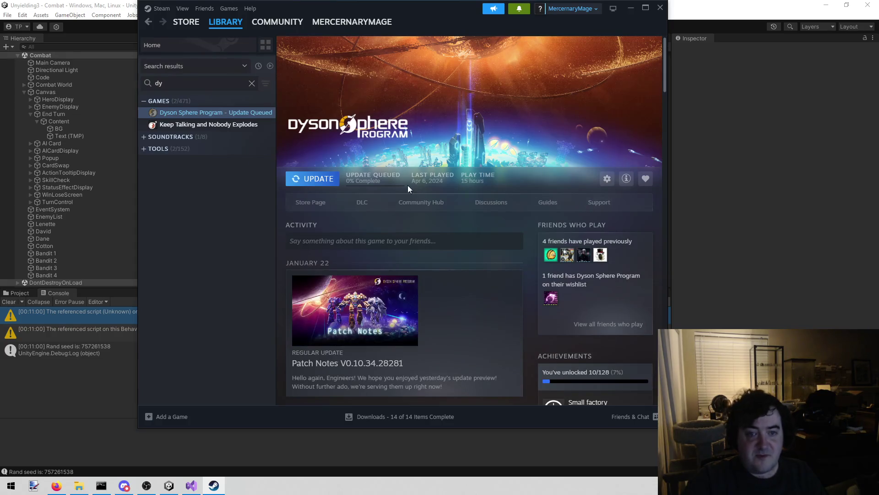
click(661, 7)
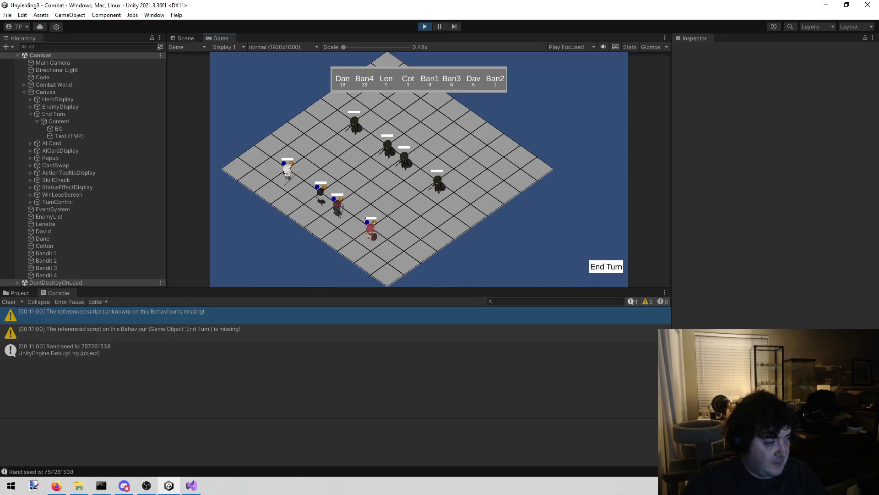
Bring the rerun game forward to view the new turn order led by Dan.
key(alt+Tab)
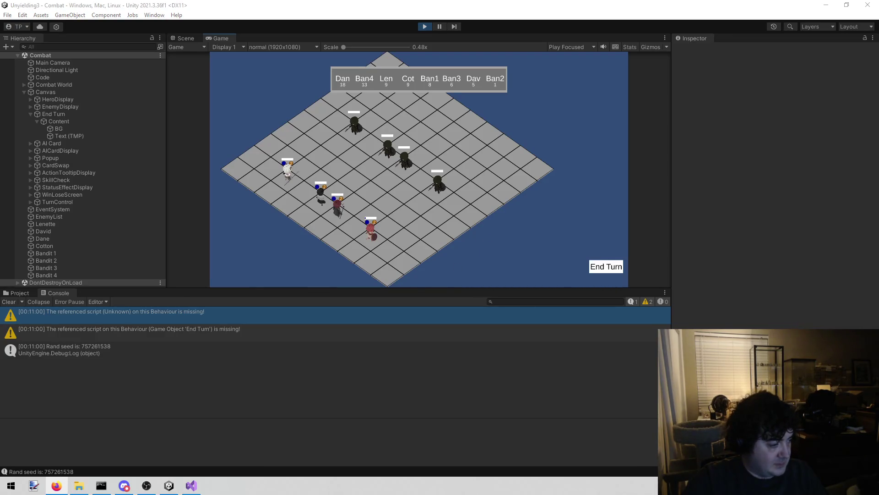
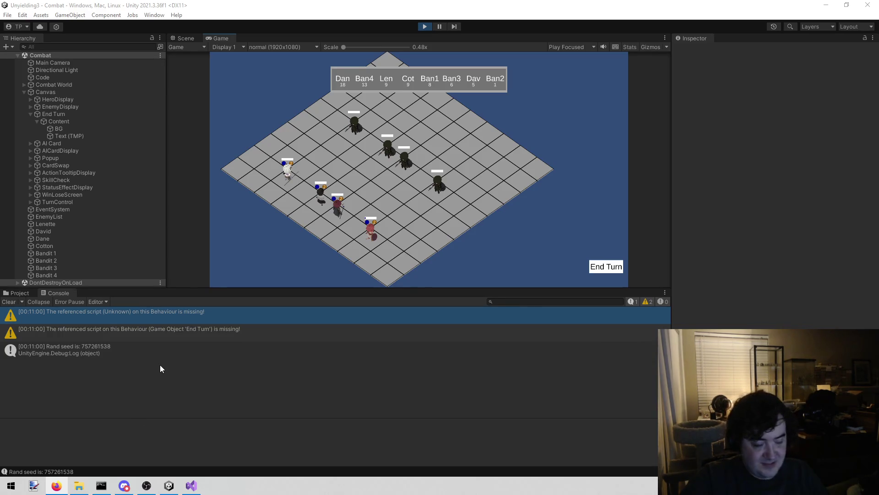
End the turn, check Cotton's actions, and restart Play mode for a new turn order.
click(613, 265)
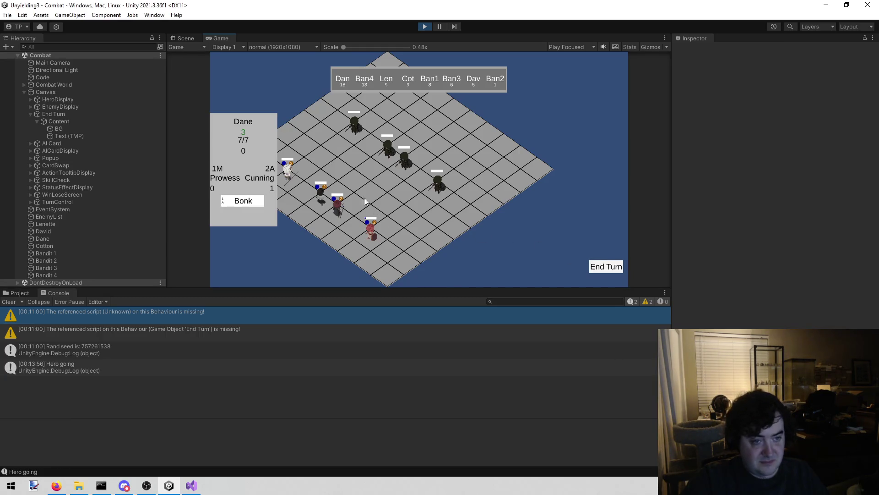
click(292, 179)
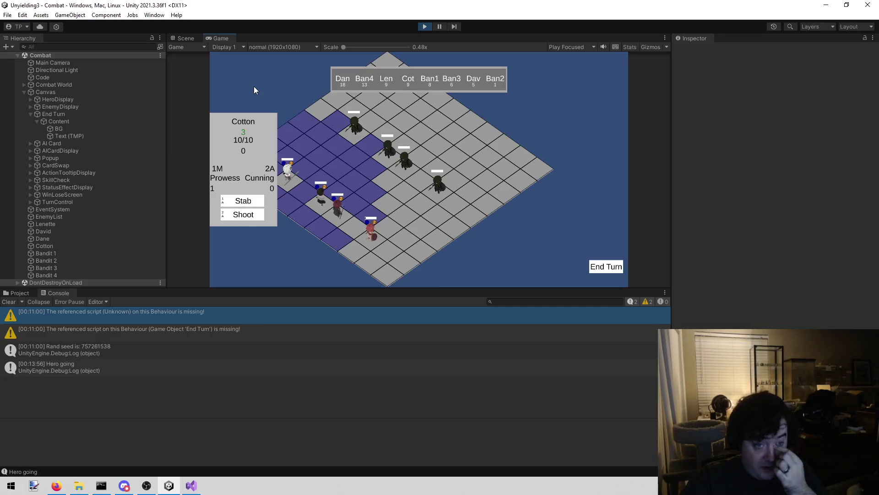
click(429, 27)
click(425, 26)
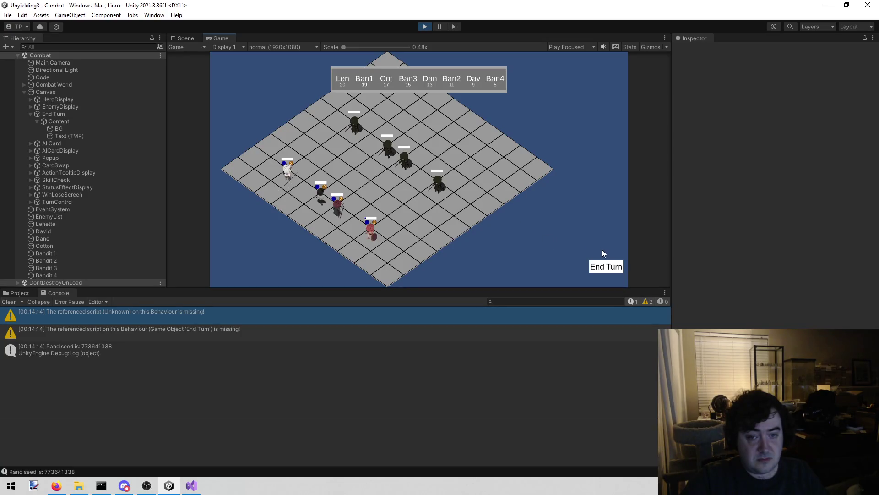
In the new run, end the turn, select David then Lenette, and return to Visual Studio.
click(605, 265)
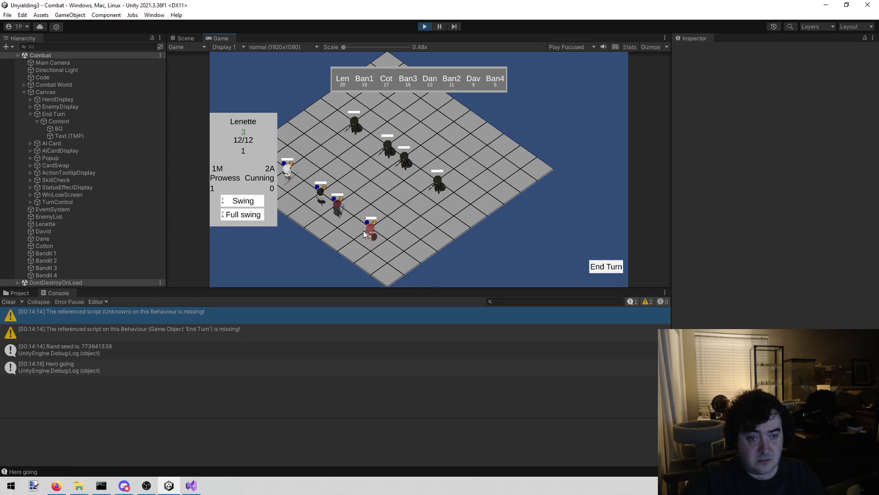
click(338, 216)
click(370, 234)
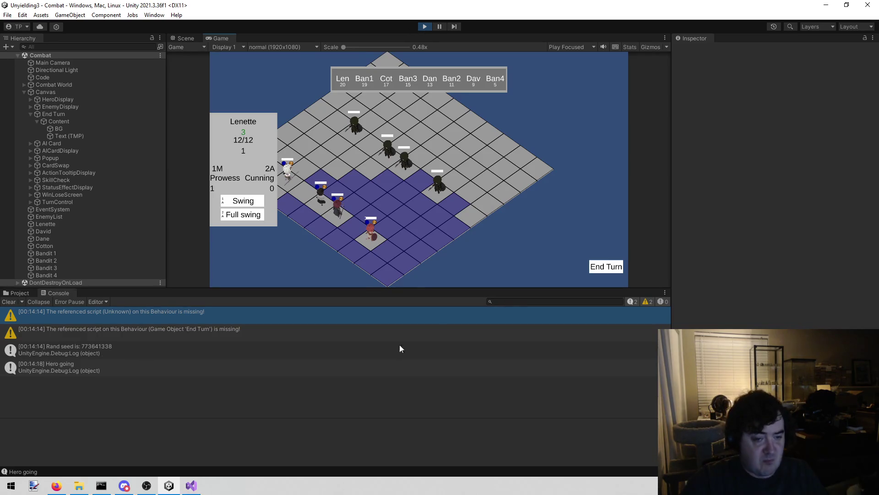
click(191, 486)
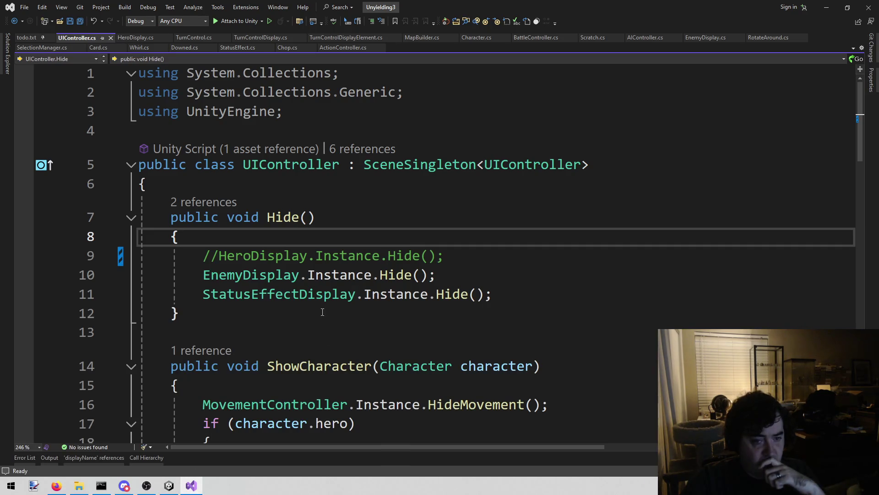
In UIController.cs, select HeroDisplay.Instance.Hide() on line 9 without the comment marks.
drag(192, 256, 485, 255)
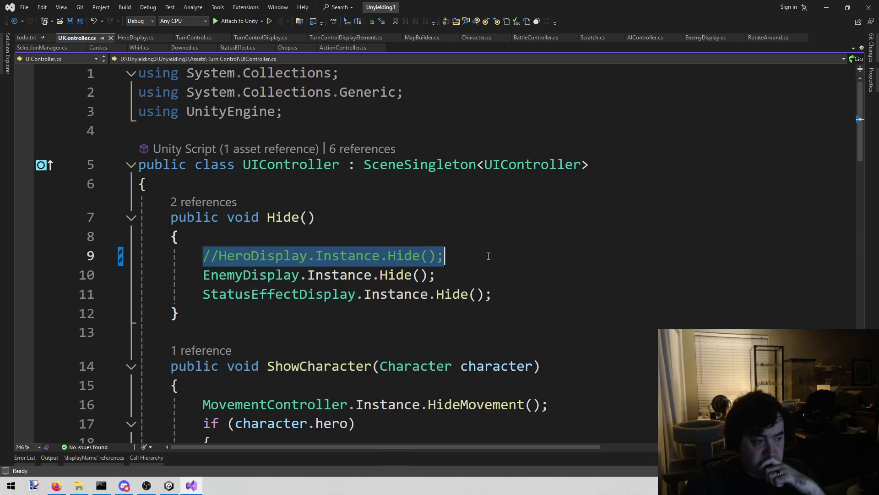
click(487, 253)
right_click(466, 250)
click(293, 165)
drag(219, 255, 501, 250)
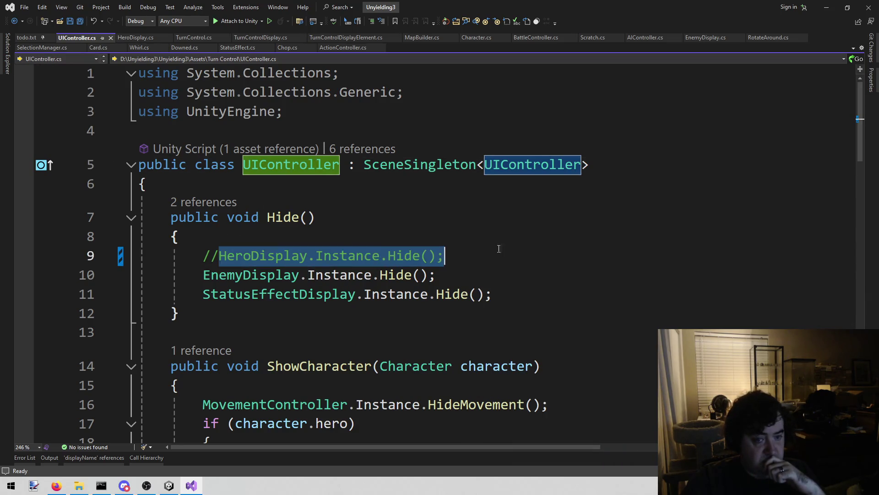
key(Up)
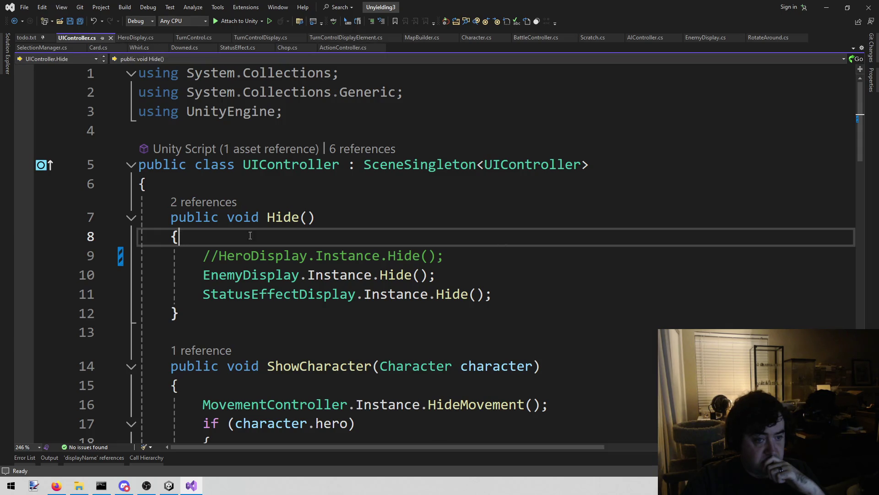
click(220, 255)
mouse_move(220, 255)
mouse_down()
mouse_move(395, 234)
mouse_move(442, 254)
mouse_move(410, 251)
mouse_move(402, 260)
mouse_up()
key(ctrl+c)
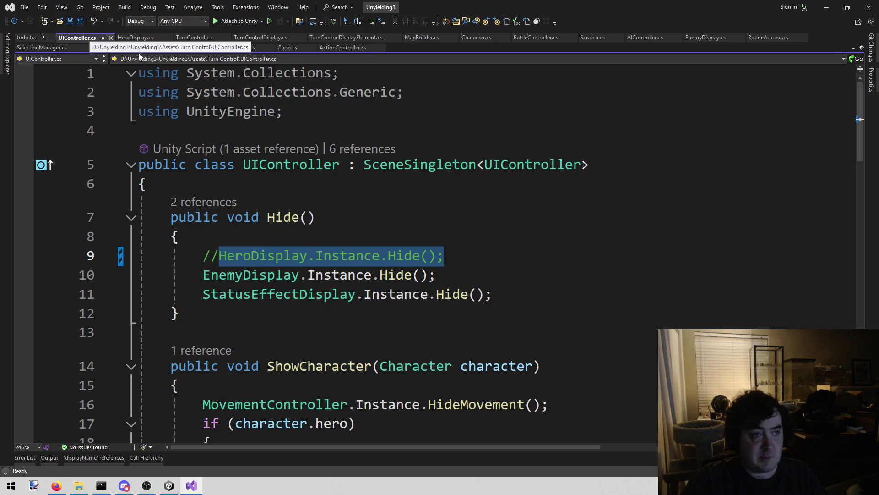
Paste the Hide call under Debug.Log("Enemy going") in TurnControl.cs and save.
click(193, 37)
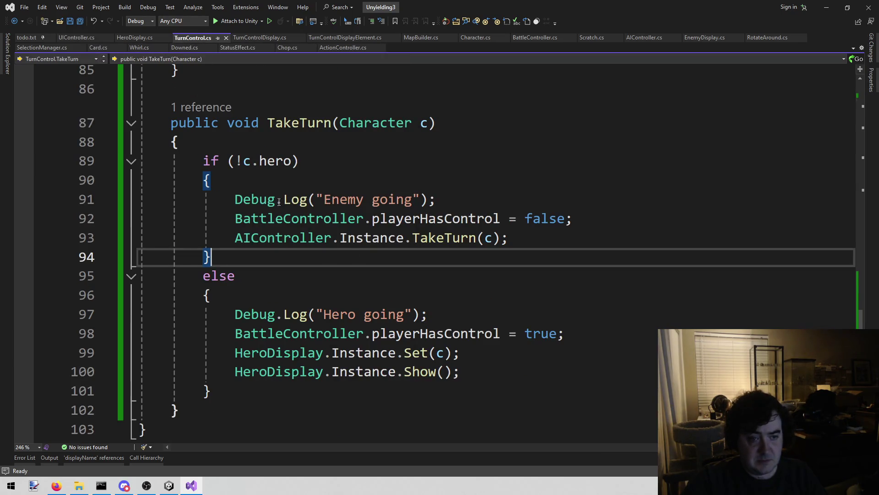
click(353, 182)
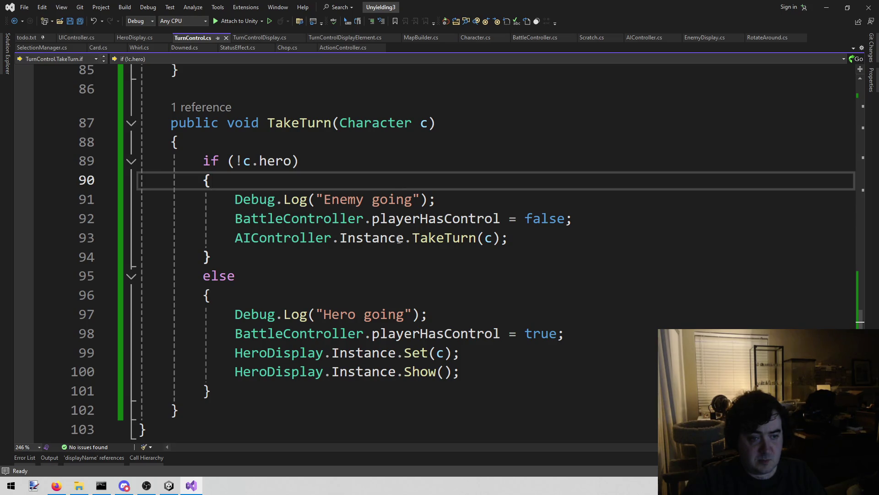
mouse_move(394, 241)
key(Down)
key(End)
key(Return)
key(ctrl+v)
key(ctrl+s)
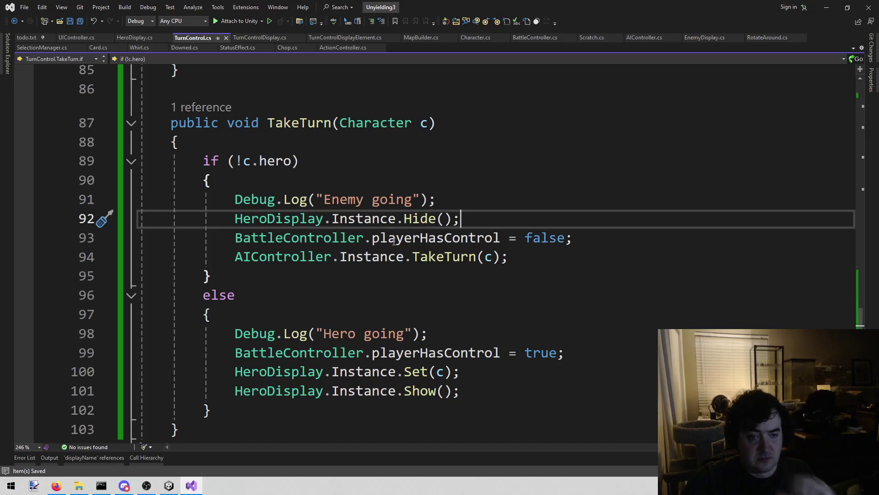
mouse_move(420, 356)
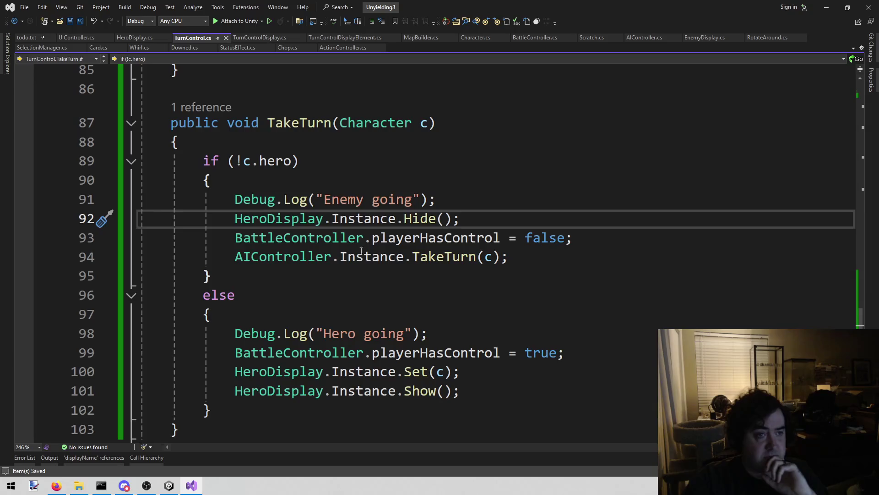
Remove the breakpoint on line 35 in HeroDisplay.cs.
click(139, 40)
scroll(325, 268, up, 2)
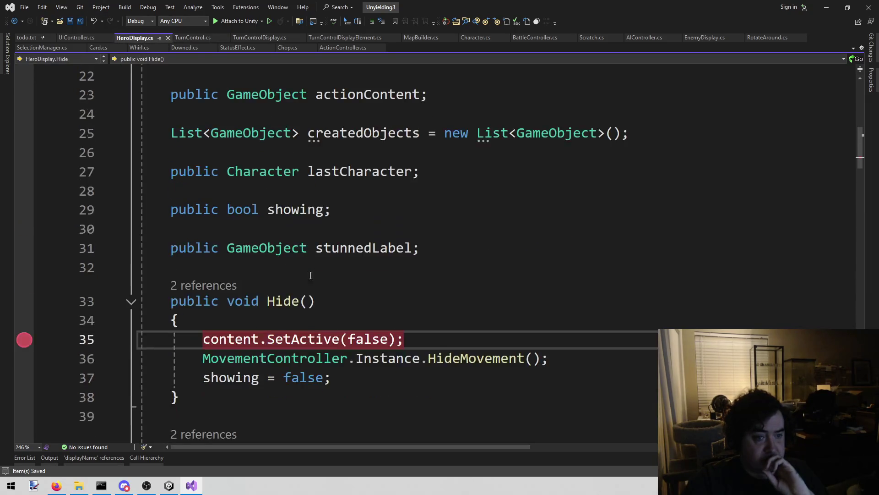
scroll(324, 268, down, 2)
click(22, 227)
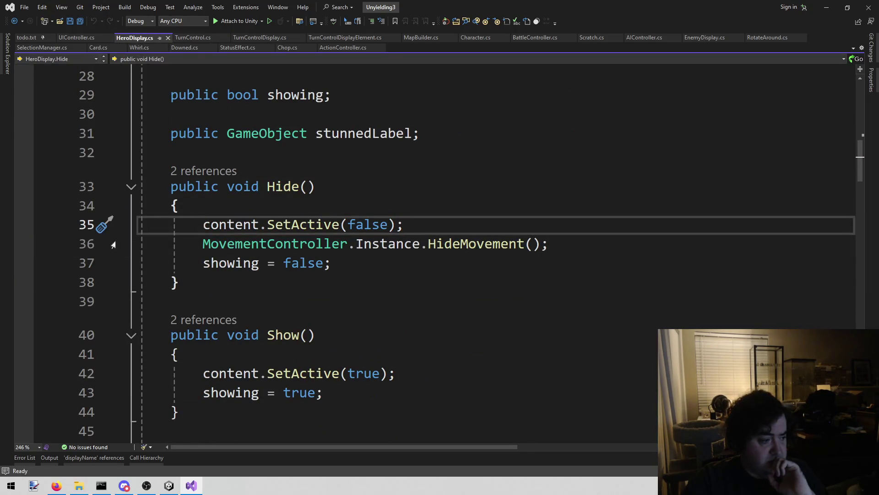
scroll(407, 281, down, 1)
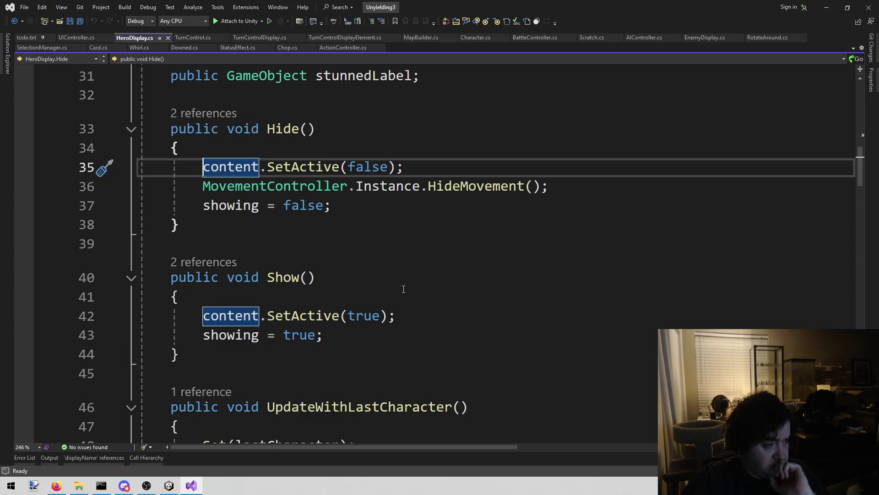
Set a breakpoint on the lastCharacter assignment at line 53, save, and return to Unity.
mouse_move(388, 313)
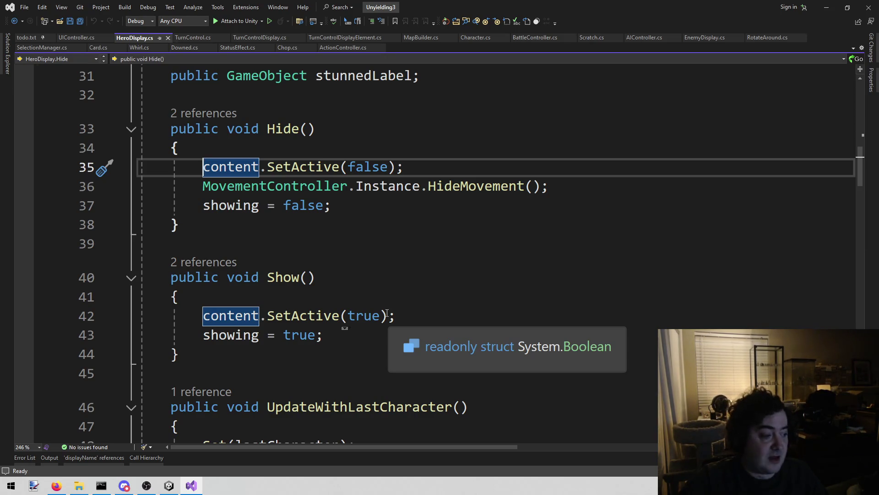
click(265, 355)
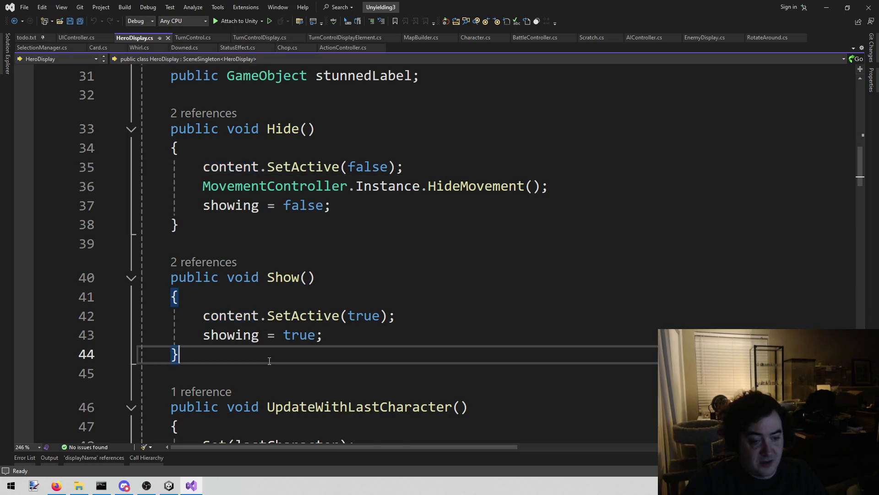
scroll(263, 362, down, 2)
key(Down)
key(Down)
key(Down)
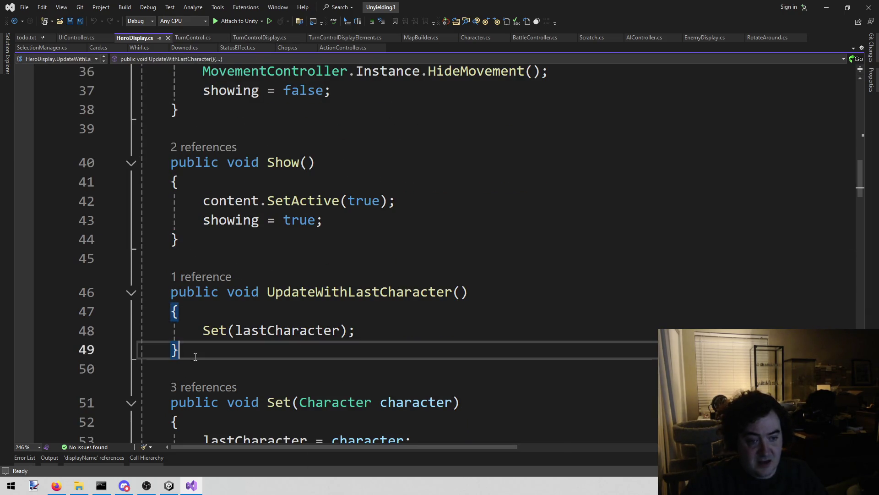
key(Up)
key(Up)
key(Down)
key(Down)
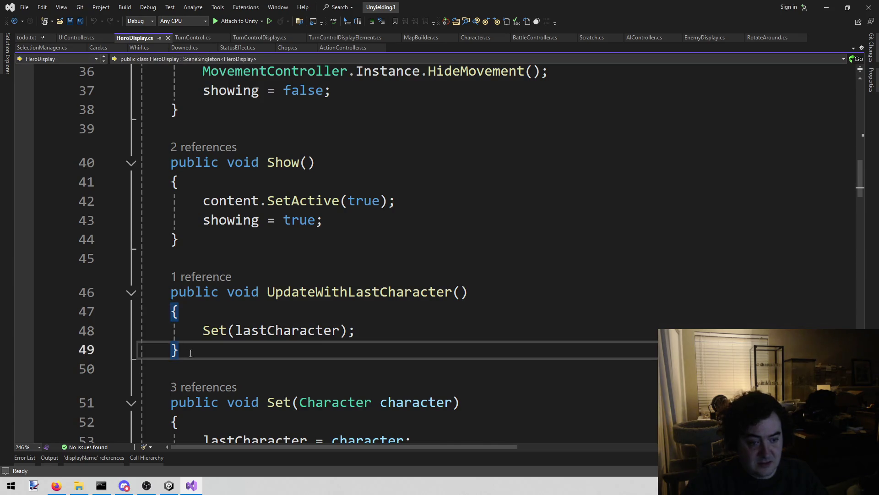
scroll(191, 353, down, 2)
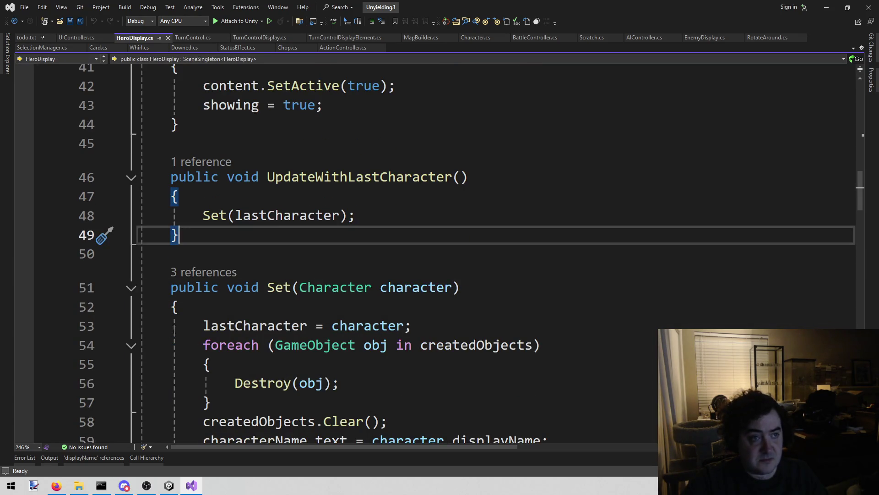
key(Down)
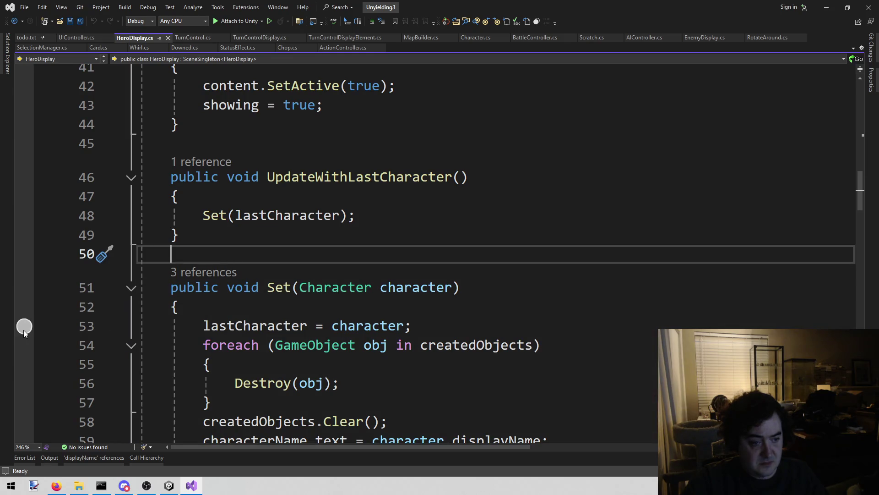
click(24, 330)
key(Up)
key(Up)
key(ctrl+s)
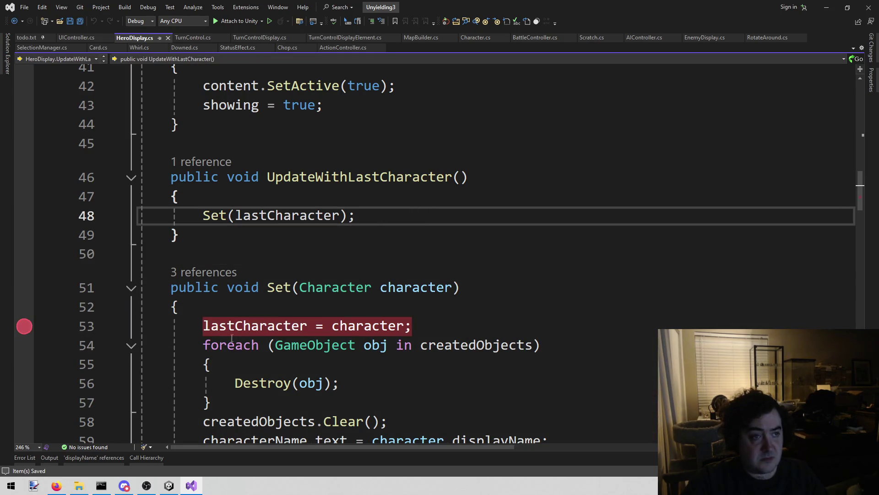
click(169, 485)
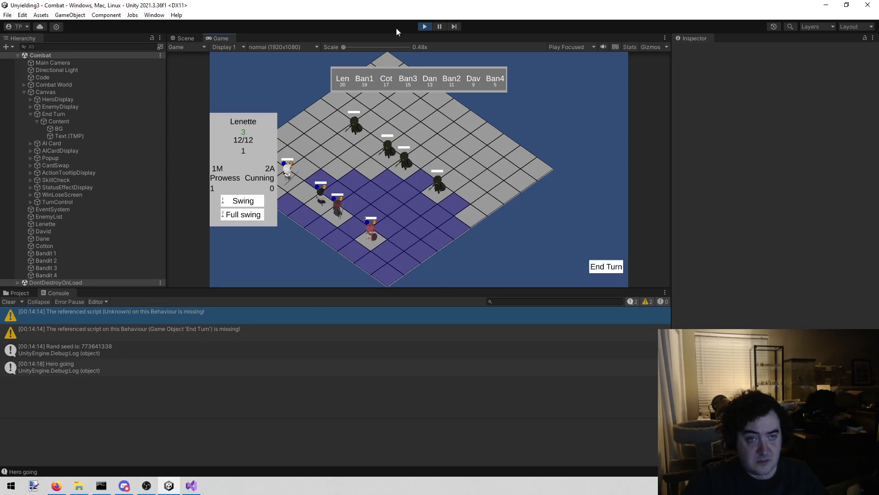
Restart Play mode, end the turn, and dismiss the enemy's Chop card.
click(424, 27)
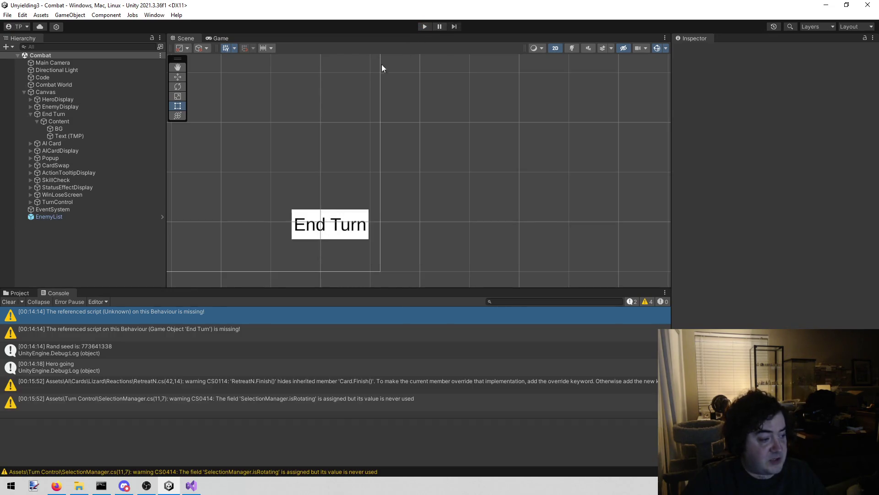
click(421, 26)
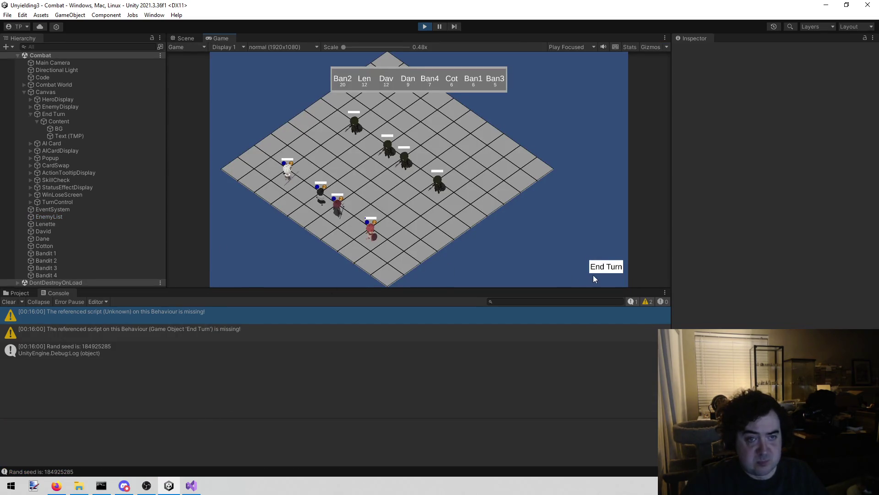
click(611, 267)
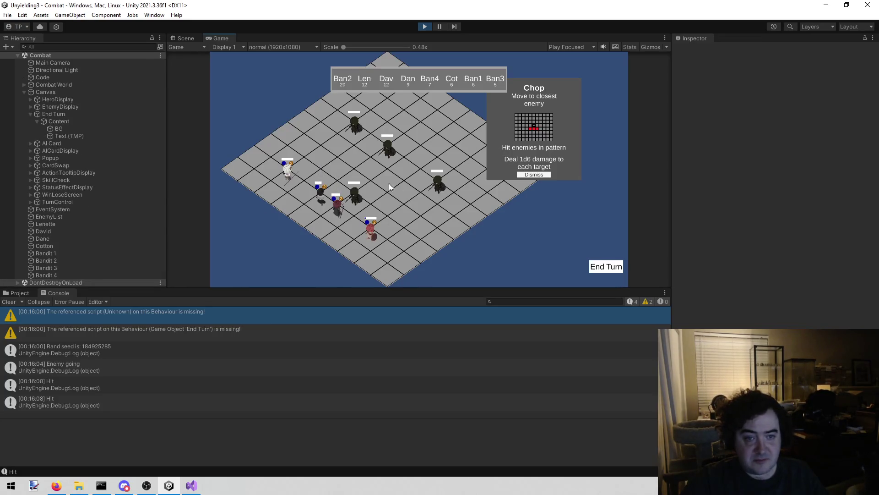
click(534, 176)
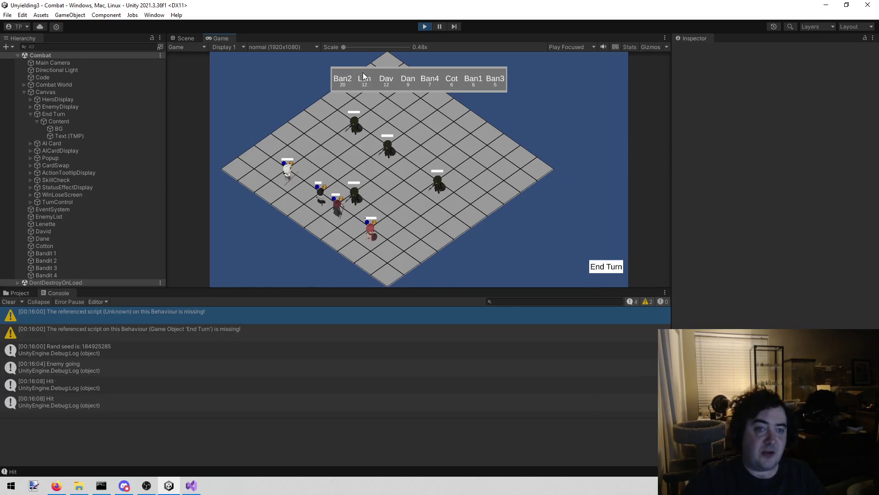
End the enemy turn, select David then Lenette, and attach the Visual Studio debugger.
click(602, 269)
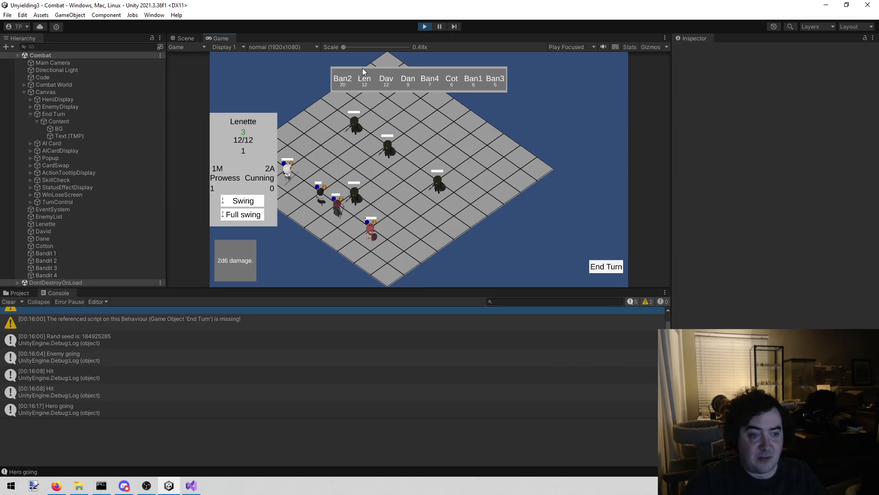
click(335, 219)
click(366, 241)
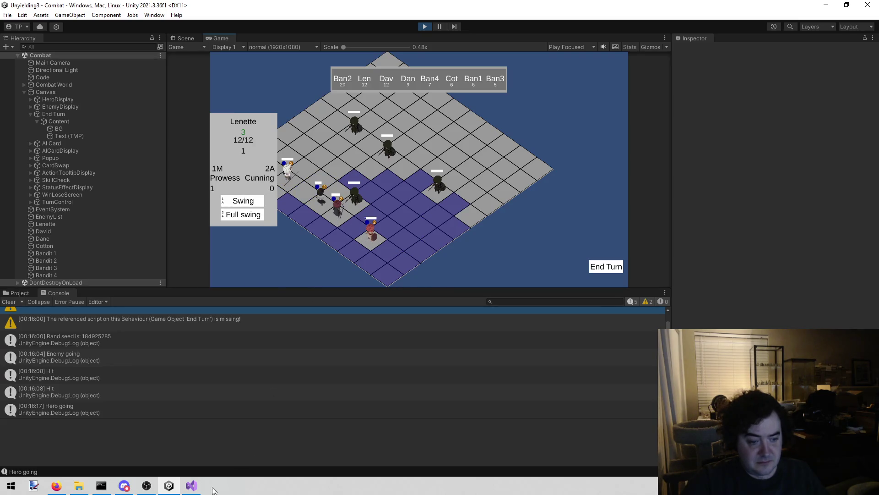
click(192, 486)
click(233, 21)
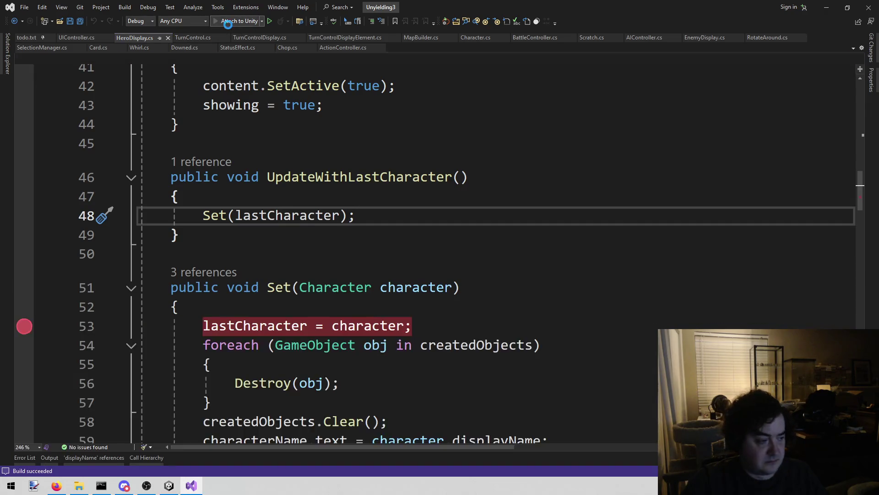
Hit the display breakpoint by selecting a hero, then follow the call stack to ShowHero and ShowCharacter.
key(alt+Tab)
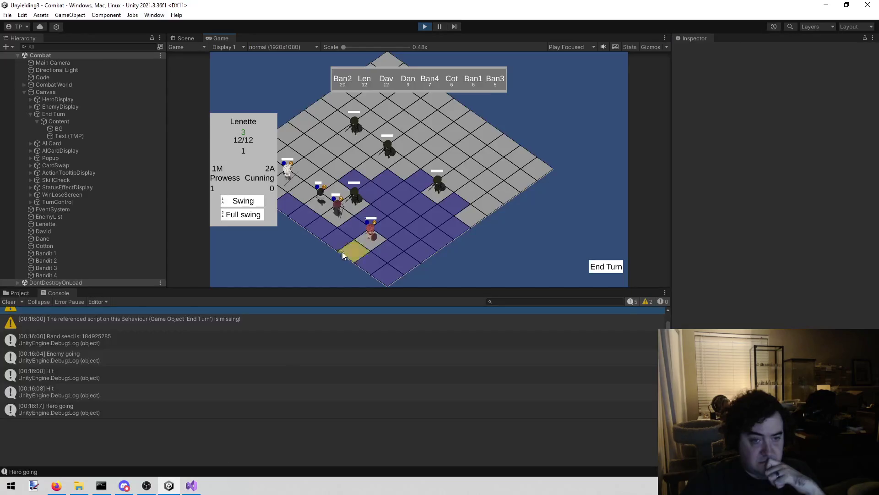
click(334, 216)
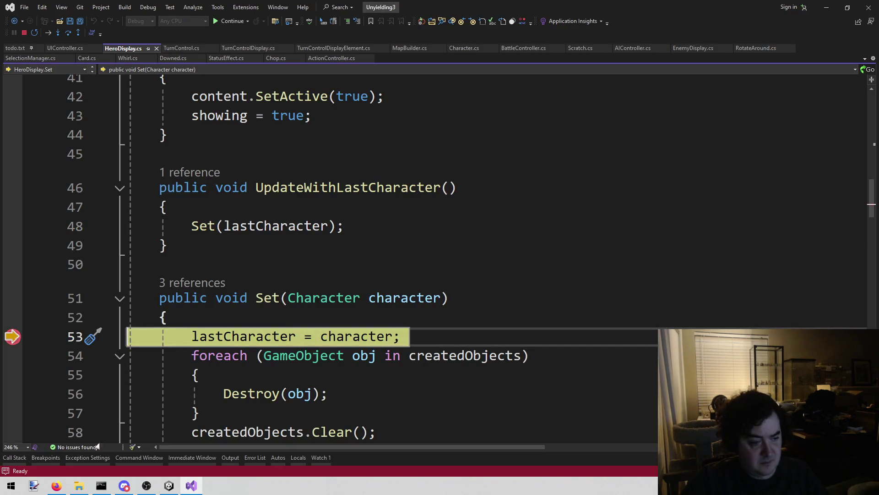
click(14, 457)
double_click(91, 364)
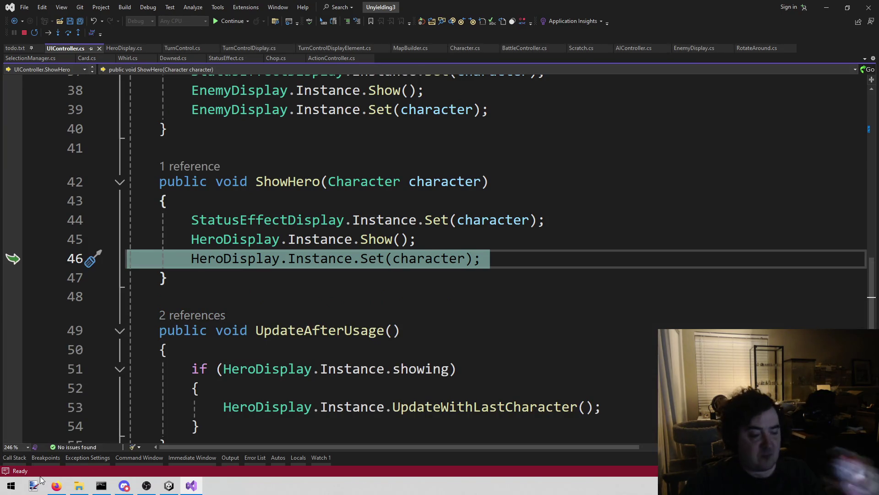
click(15, 457)
double_click(78, 369)
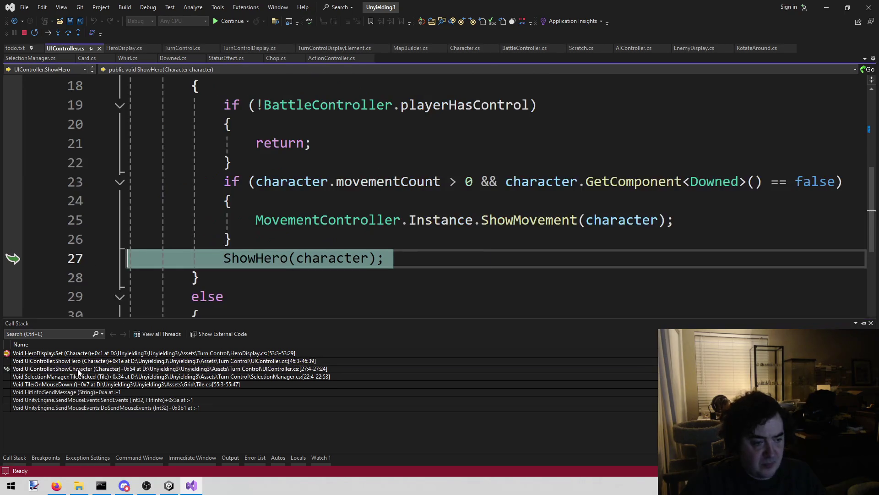
Follow ShowCharacter's CodeLens reference to its call in SelectionManager.cs's TileClicked.
scroll(269, 227, up, 4)
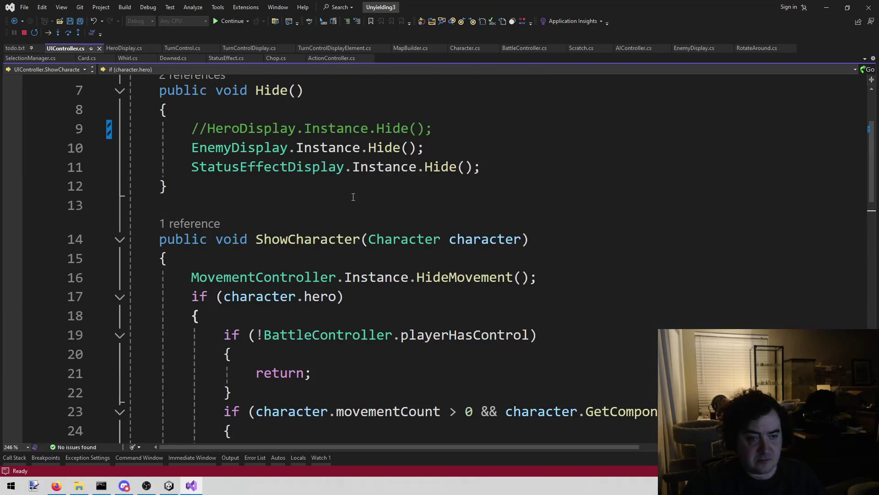
scroll(353, 197, down, 1)
mouse_move(192, 224)
mouse_down()
mouse_move(418, 202)
mouse_move(584, 226)
mouse_up()
scroll(584, 225, down, 1)
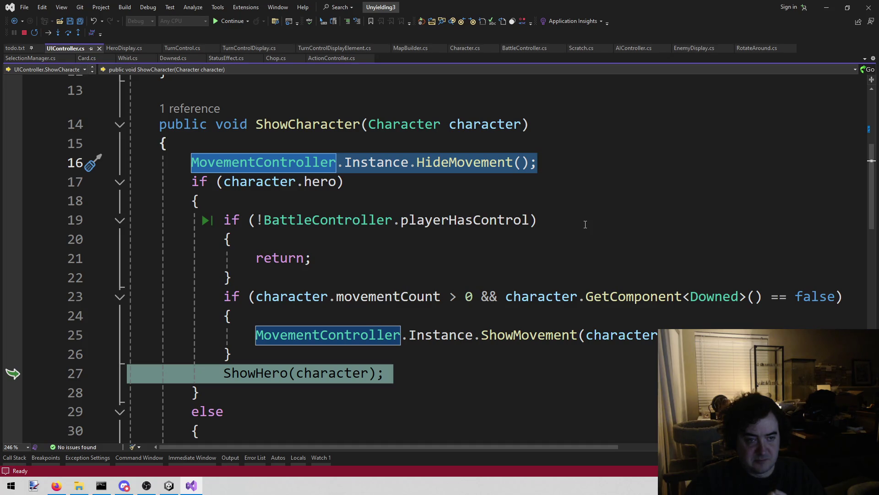
scroll(585, 224, up, 1)
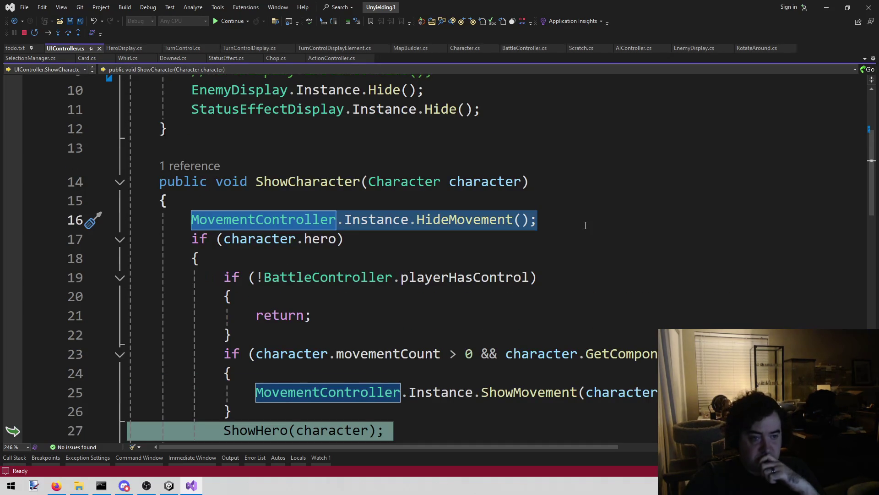
scroll(584, 230, down, 5)
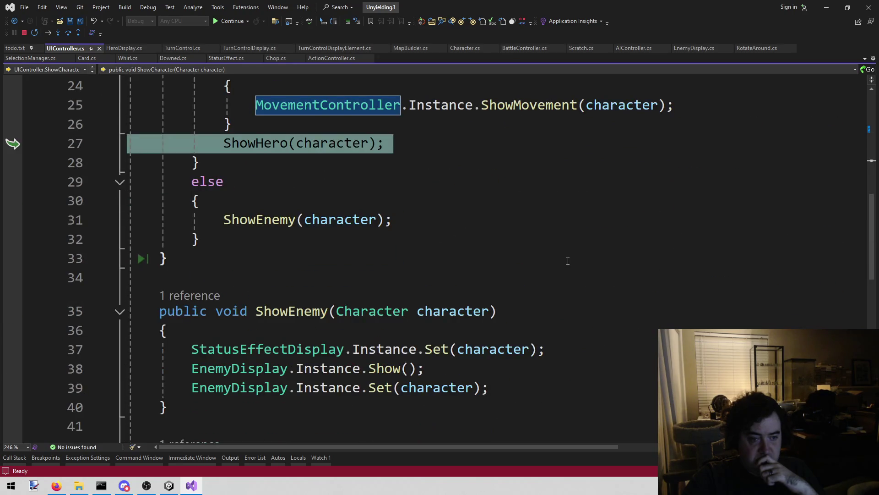
scroll(568, 261, up, 4)
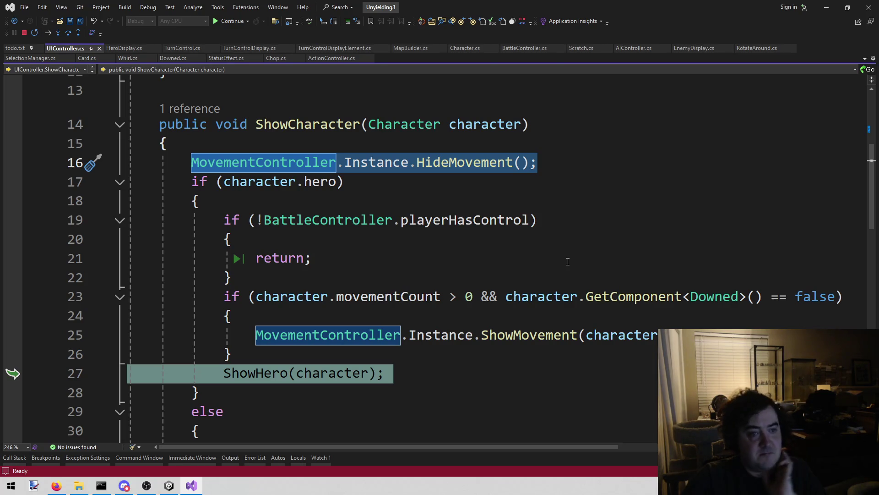
scroll(82, 367, up, 4)
scroll(69, 339, down, 3)
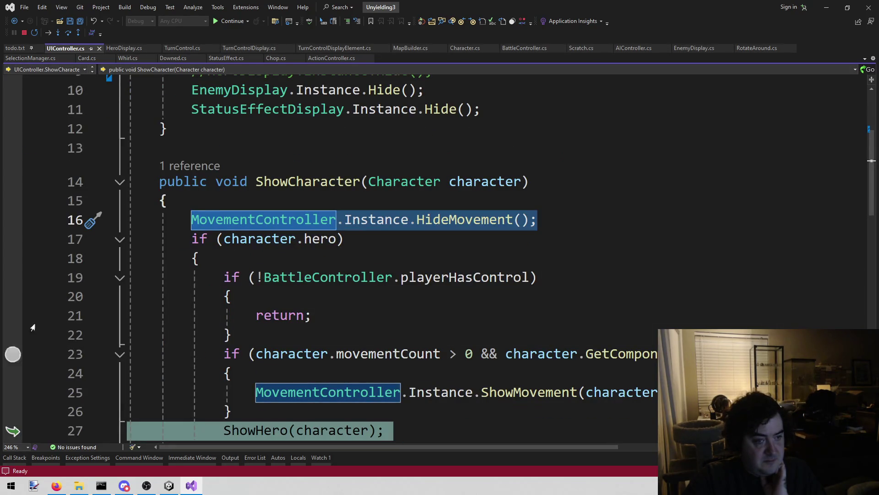
click(209, 166)
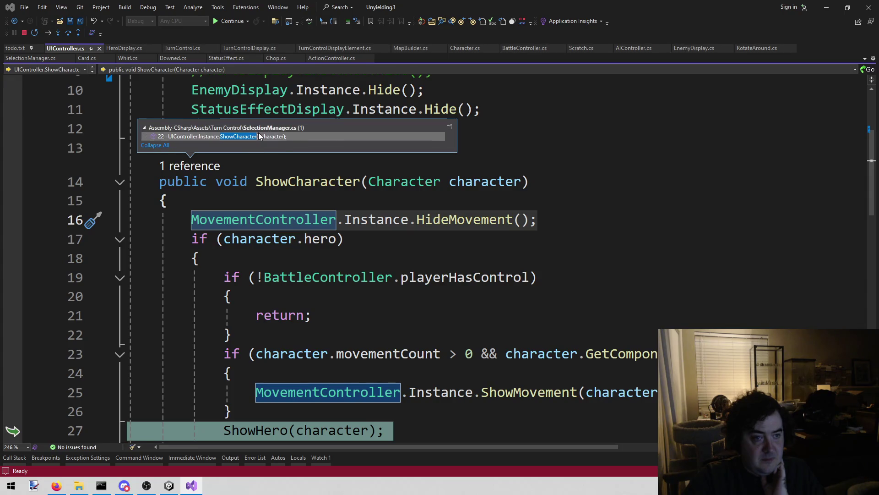
double_click(258, 136)
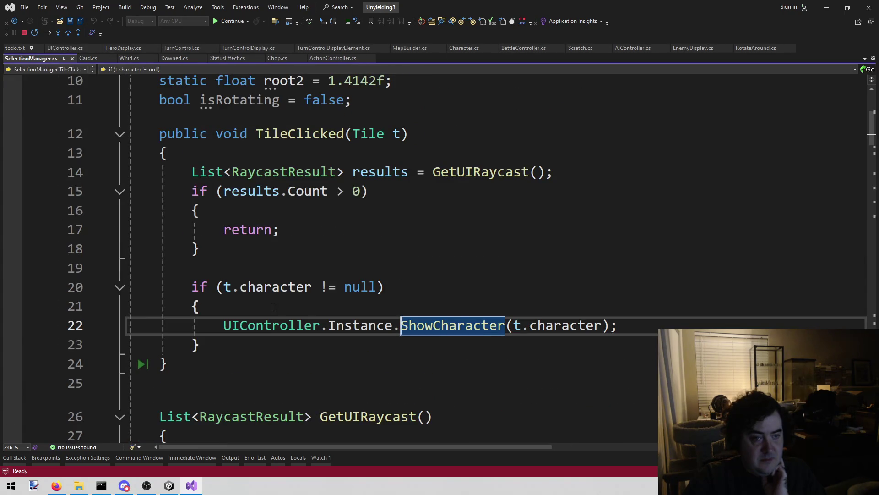
mouse_move(265, 319)
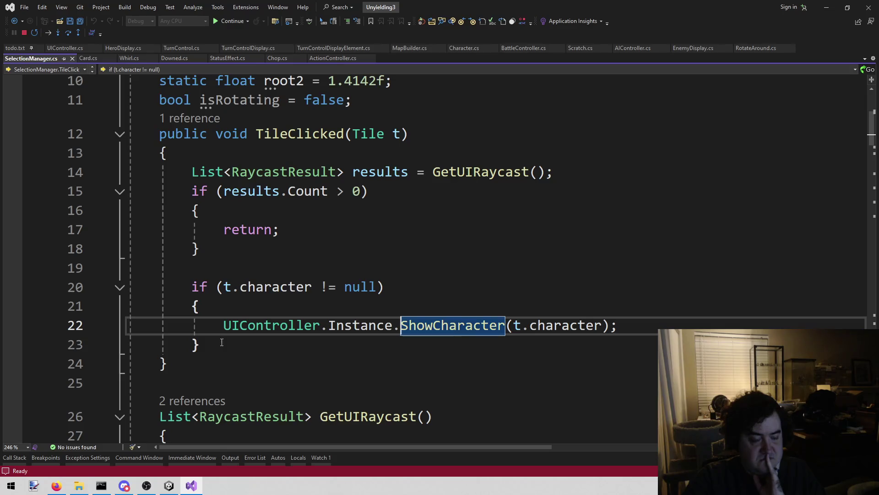
Stop debugging, comment out the ShowCharacter call on line 22, and save SelectionManager.cs.
click(225, 326)
double_click(226, 326)
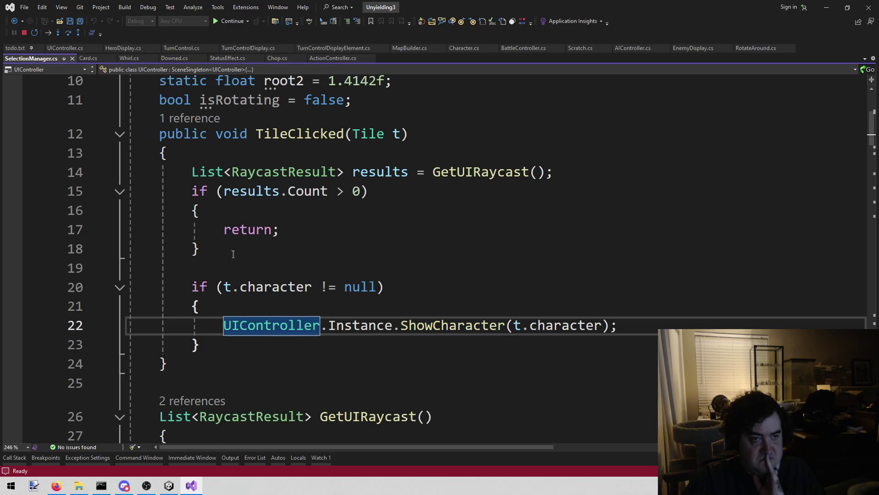
click(26, 31)
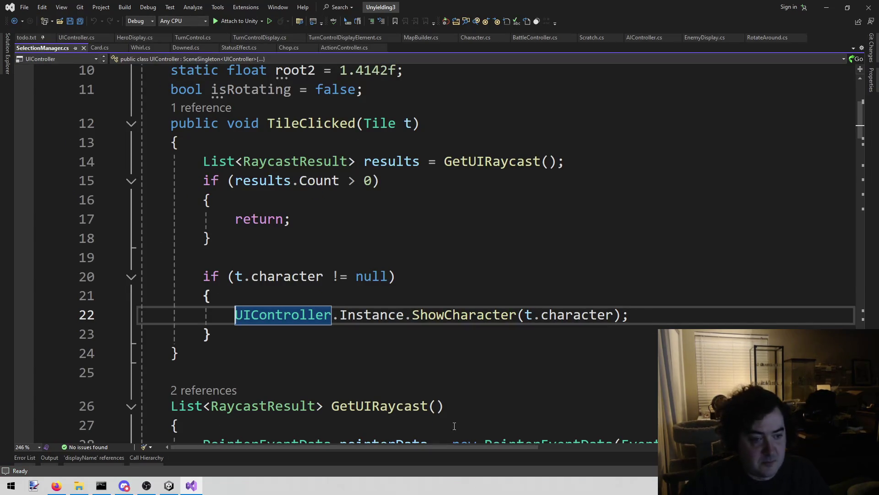
key(ctrl+k)
key(ctrl+c)
key(ctrl+s)
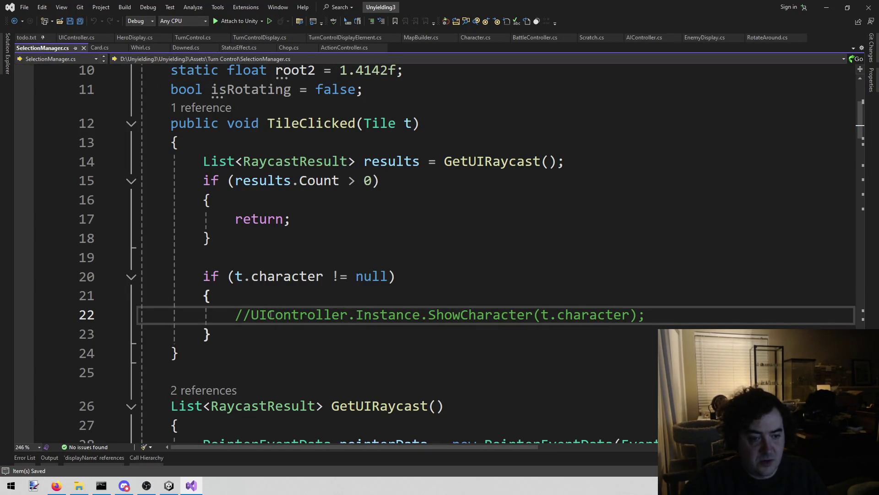
Add an 'In selection manager' note below the armor note in todo.txt.
click(29, 39)
key(Up)
key(Up)
click(243, 311)
click(208, 365)
key(Return)
key(BackSpace)
key(BackSpace)
text(Sel)
key(BackSpace)
key(BackSpace)
key(BackSpace)
text(In see)
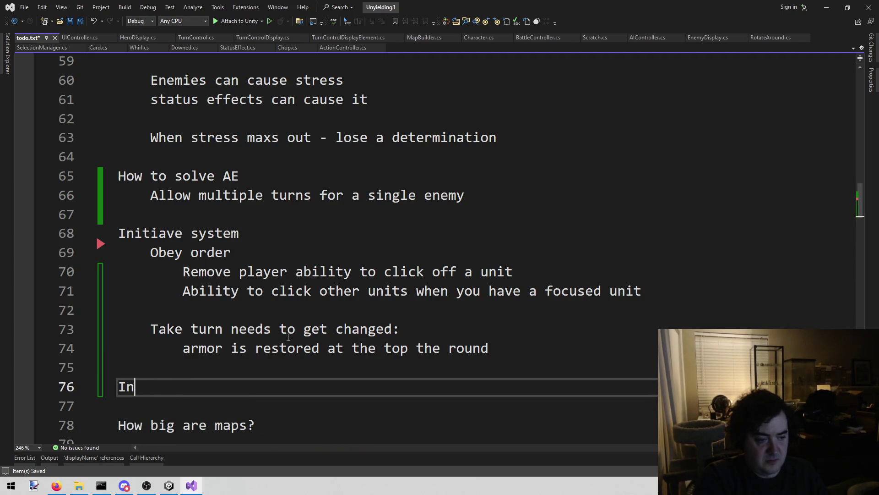
key(BackSpace)
key(BackSpace)
text(election m,ana)
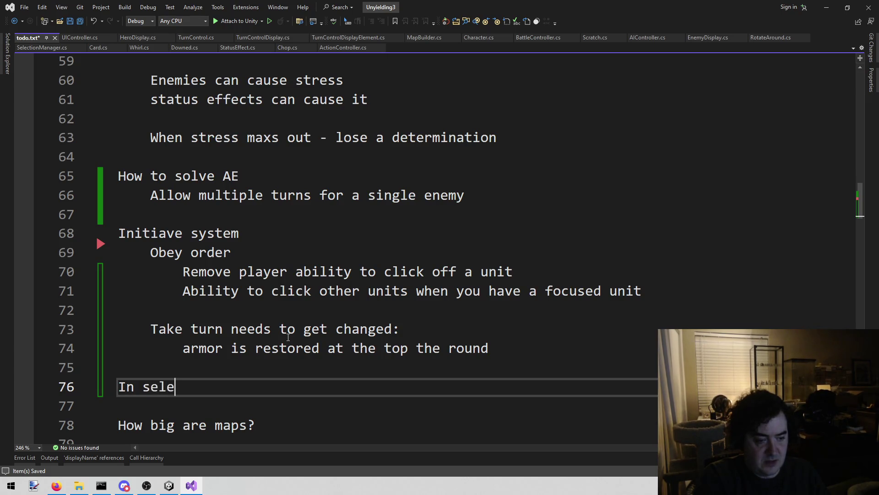
key(BackSpace)
key(BackSpace)
key(BackSpace)
text(anager)
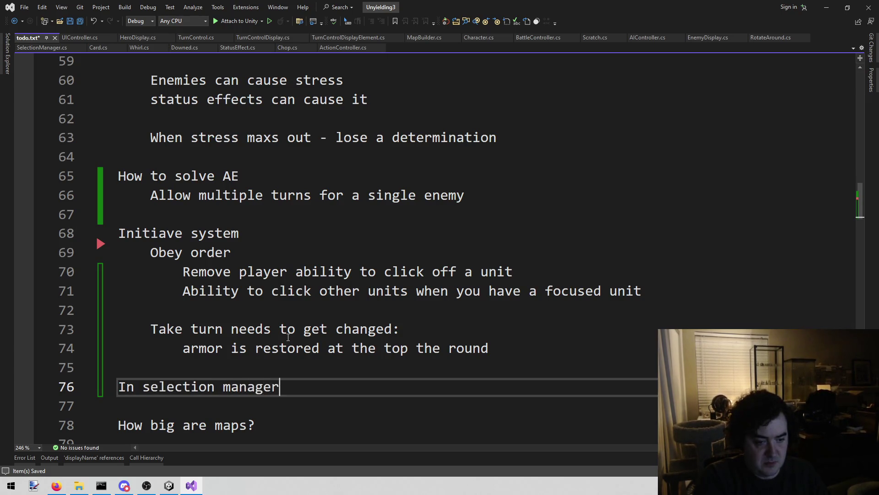
text(, you turtned o)
key(BackSpace)
key(BackSpace)
key(BackSpace)
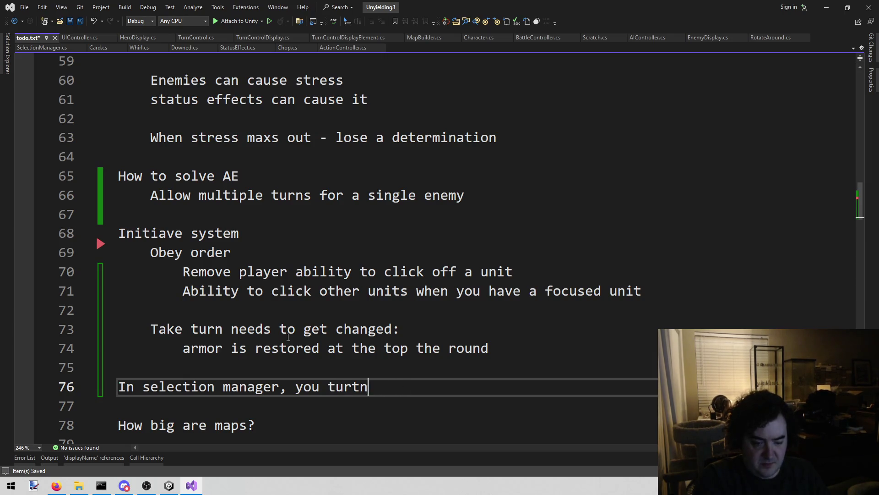
text(need)
key(BackSpace)
key(BackSpace)
key(BackSpace)
key(BackSpace)
key(BackSpace)
key(BackSpace)
key(BackSpace)
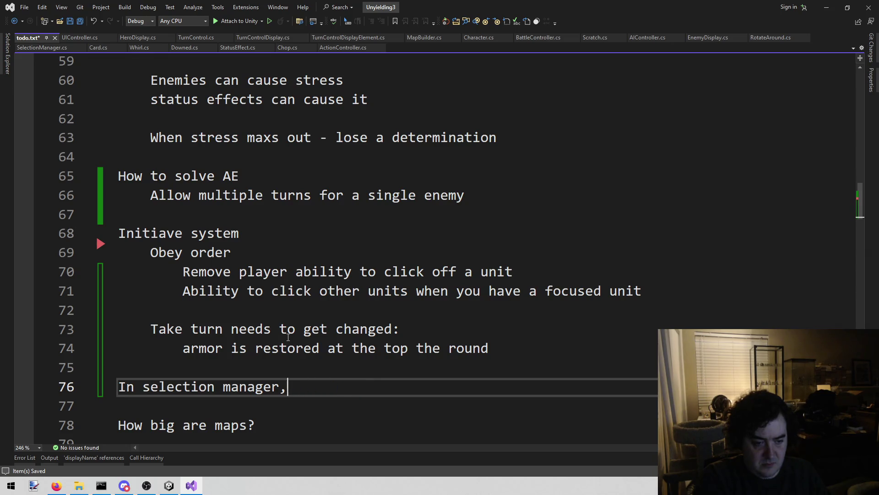
Paste the commented ShowCharacter line indented under the note, save todo.txt, and return to Unity.
click(77, 36)
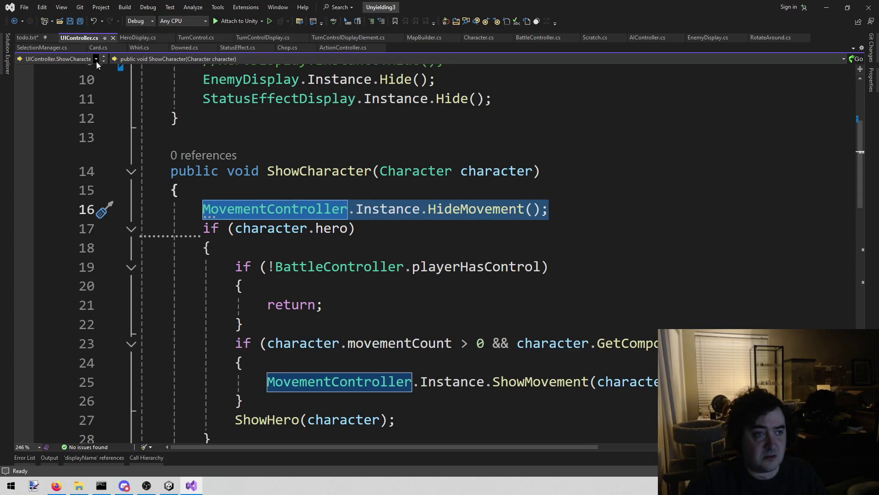
click(45, 47)
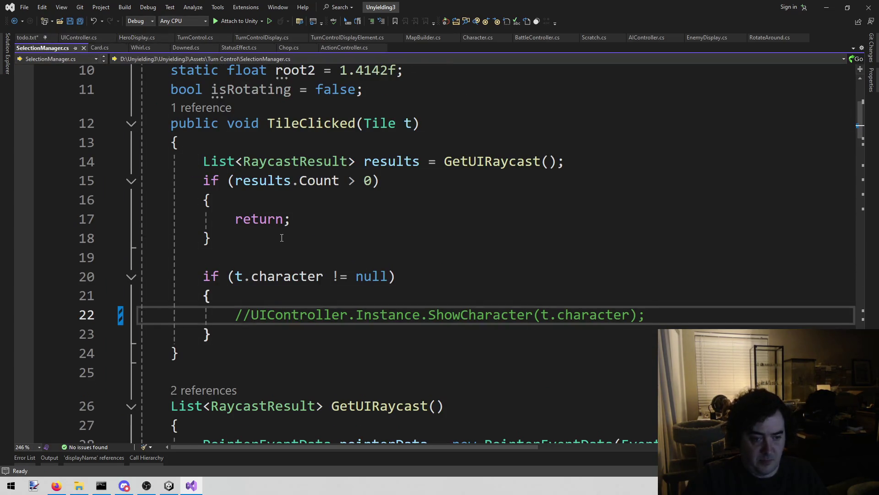
key(End)
key(shift+Home)
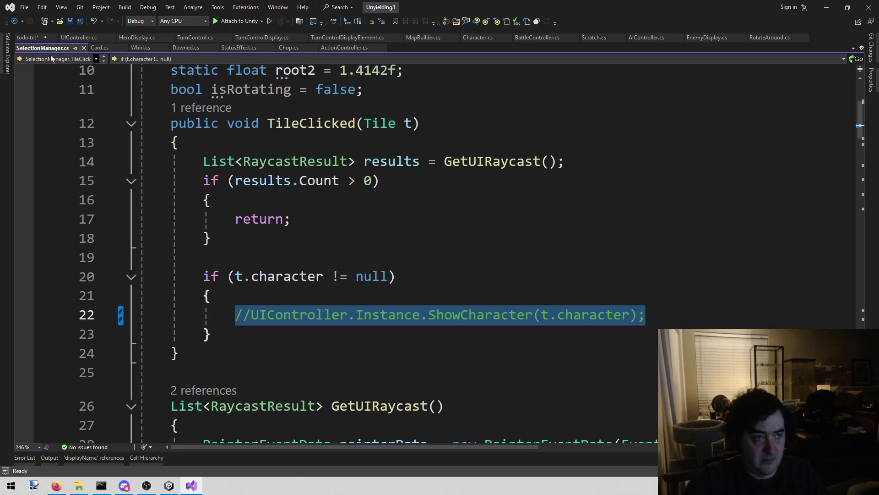
click(35, 37)
key(Return)
key(Tab)
key(ctrl+v)
drag(151, 405, 615, 397)
click(566, 355)
key(ctrl+s)
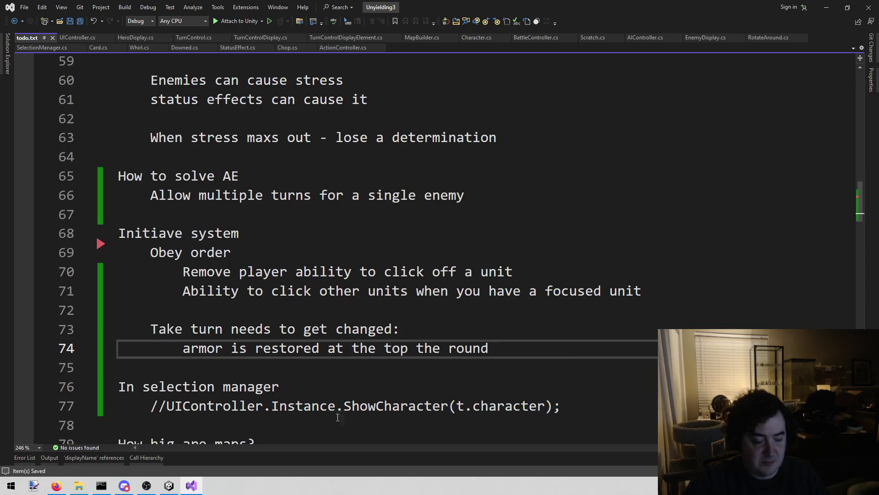
click(169, 486)
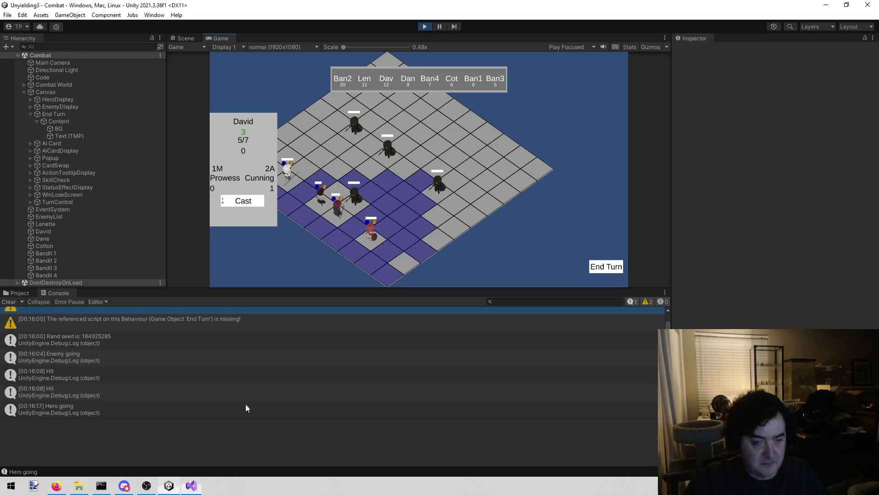
Restart Play mode with the reloaded scripts and end Len's turn.
click(425, 26)
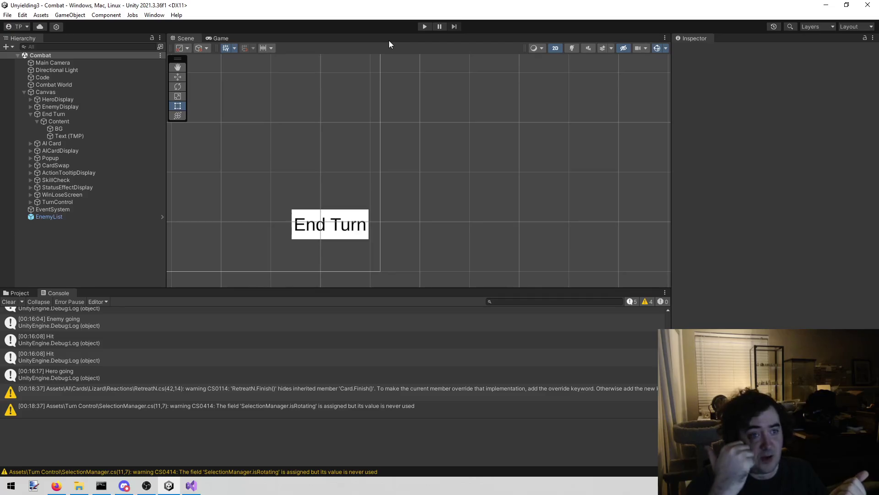
click(428, 25)
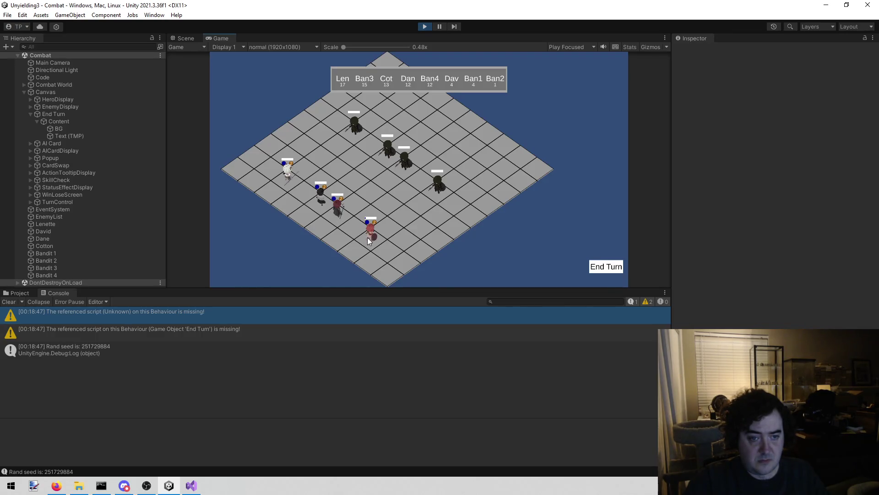
click(613, 268)
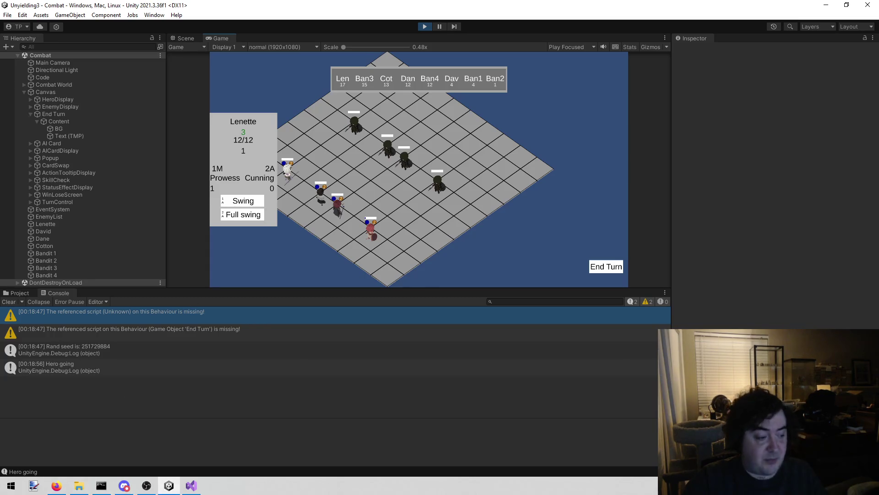
Switch from Unity to the Steam library window.
key(alt+Tab)
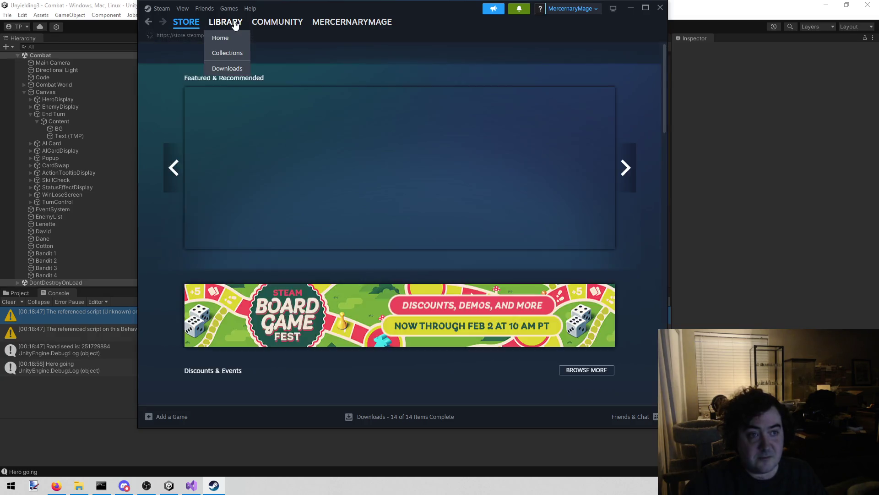
click(226, 21)
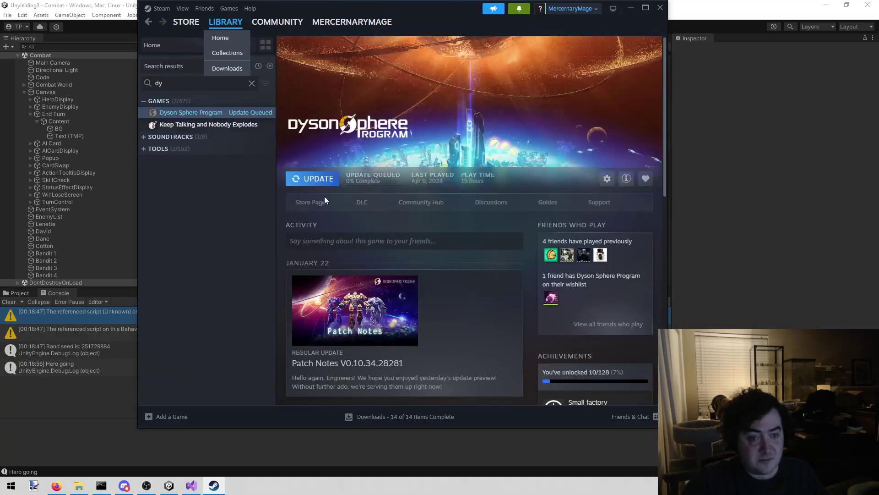
Clear the Steam library search, go to Home, and close the Steam window.
click(252, 84)
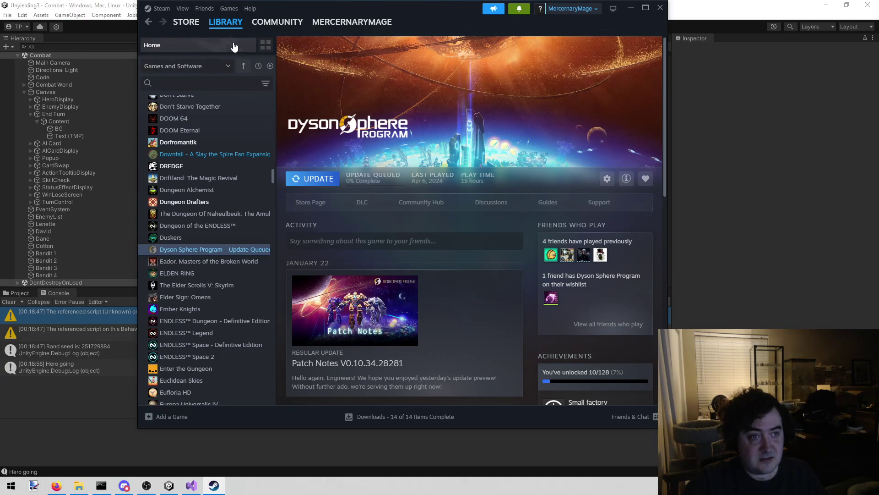
click(234, 46)
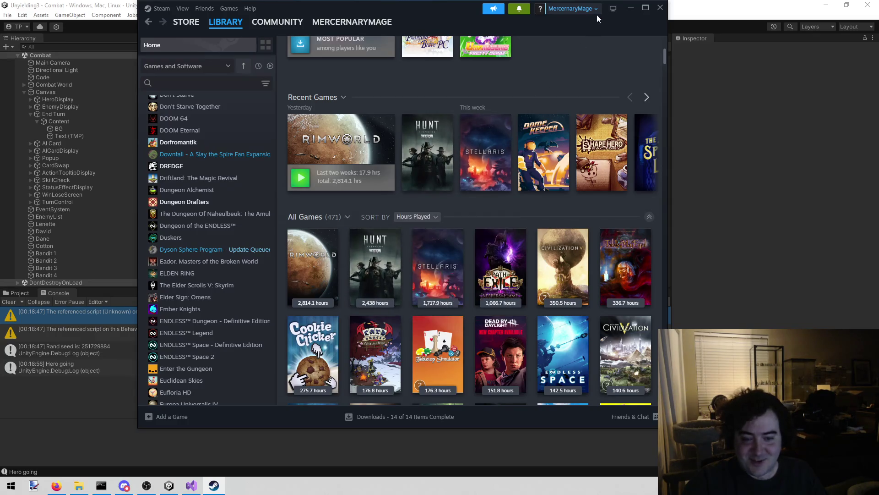
click(660, 9)
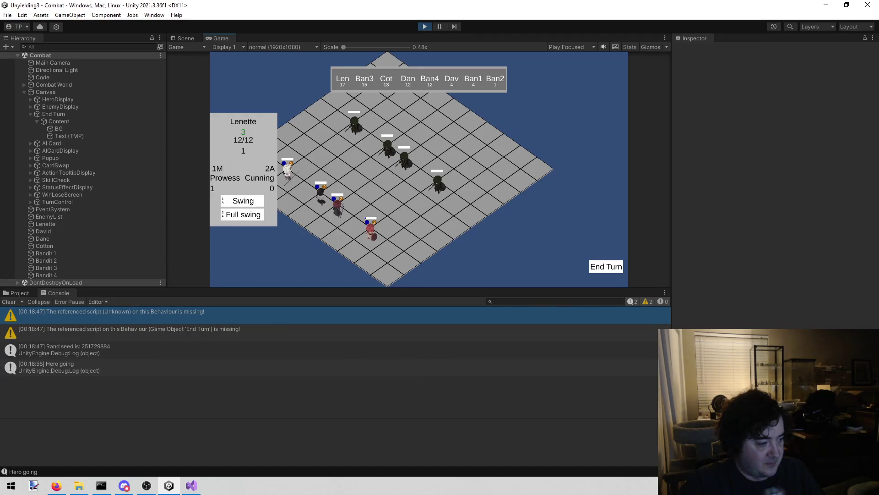
Check Swing's 1d8 damage tooltip in the running game, then bring Visual Studio forward.
key(alt+Tab)
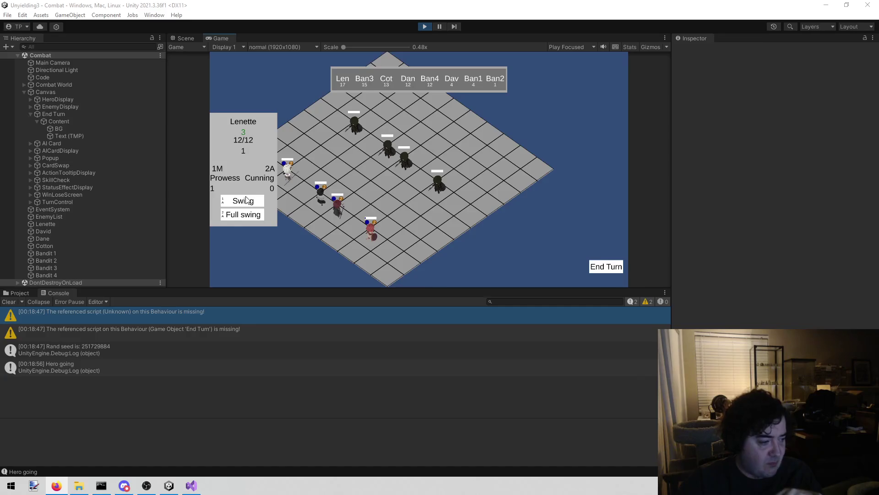
click(435, 193)
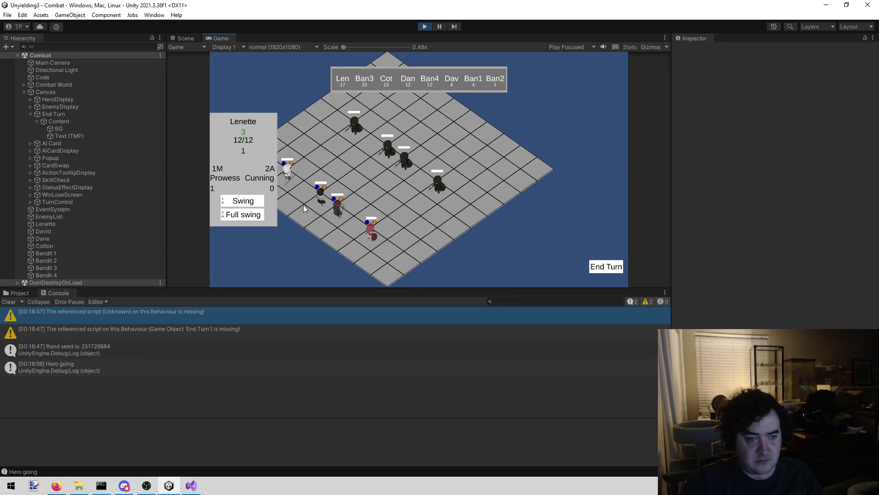
mouse_move(243, 202)
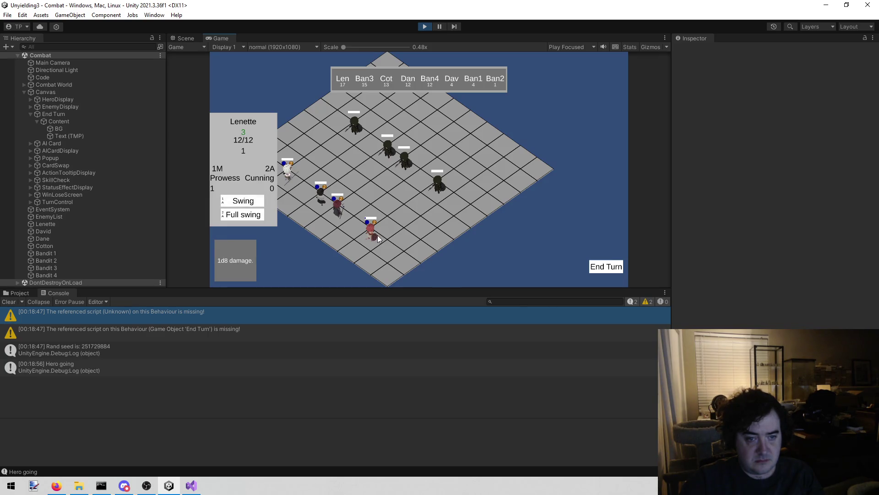
click(192, 485)
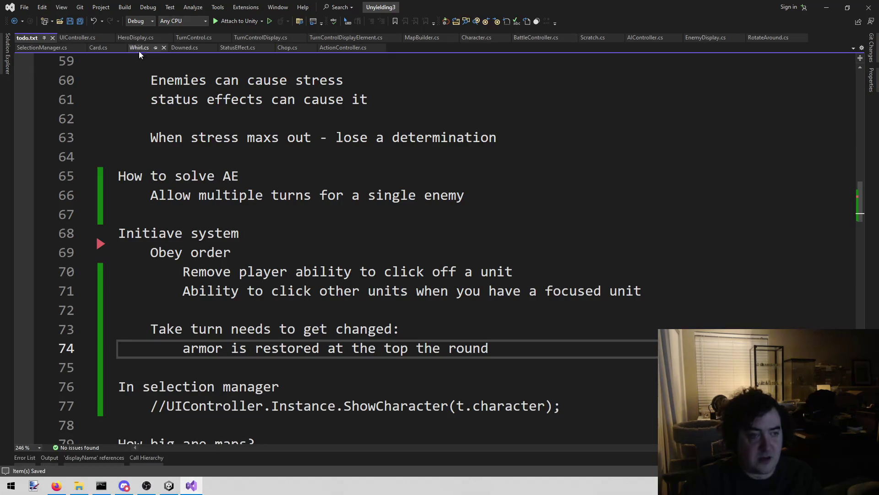
Highlight the commented-out ShowCharacter call on line 22 of SelectionManager.cs.
click(76, 35)
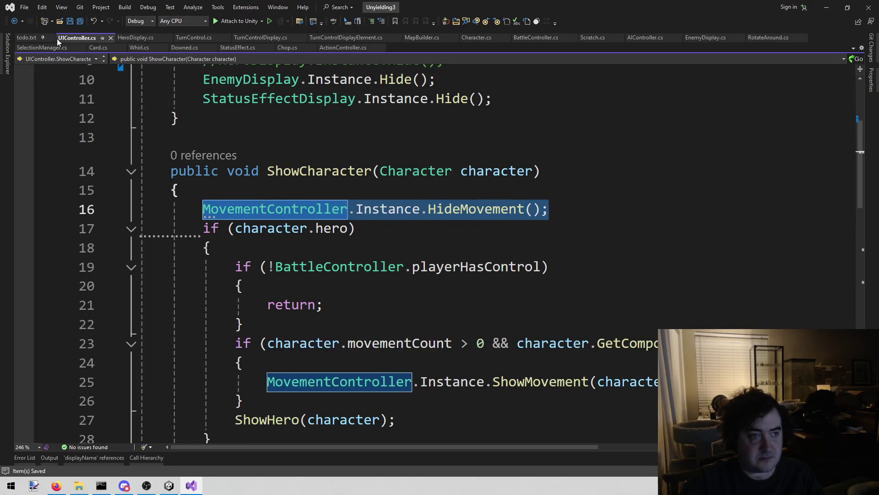
click(19, 50)
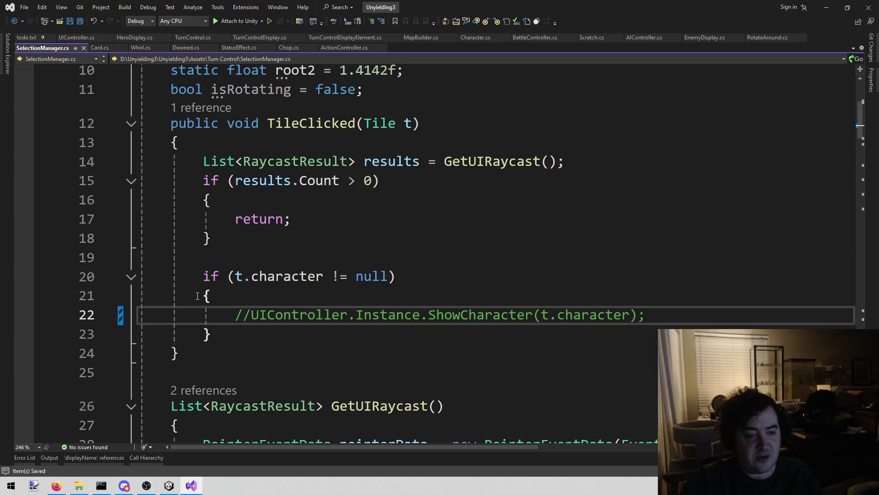
key(Right)
key(Right)
key(Right)
key(shift+Down)
key(shift+Up)
key(shift+Up)
key(shift+Down)
key(shift+End)
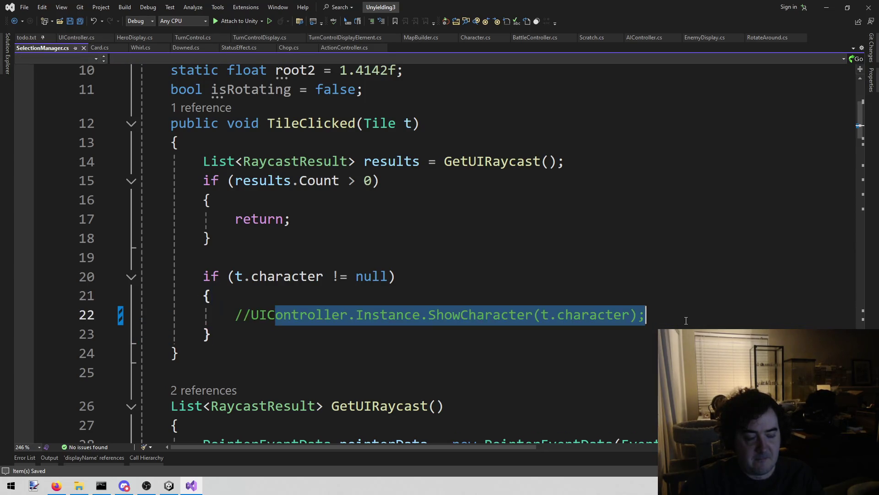
Reselect that commented call, then return to the hero branch of UIController's ShowCharacter.
click(679, 320)
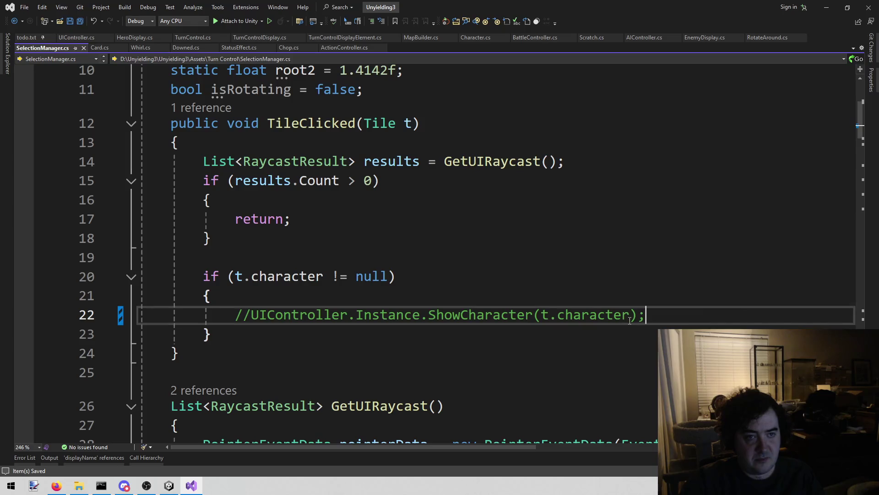
drag(256, 319, 635, 318)
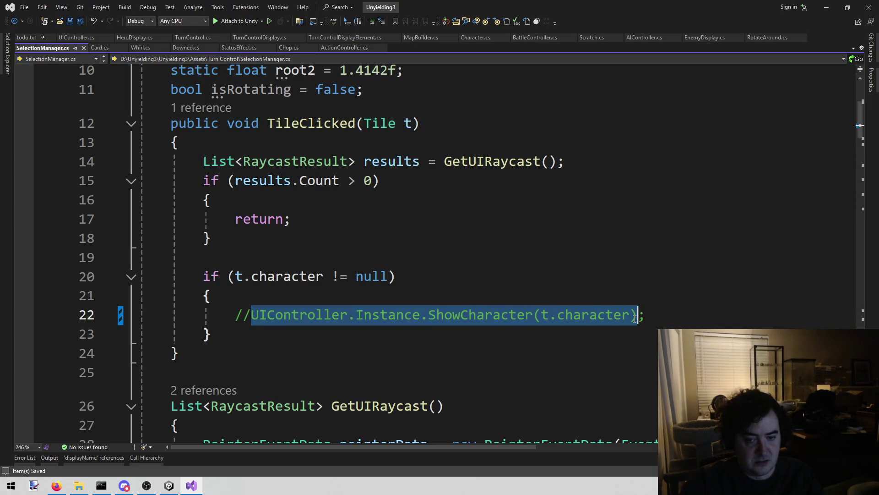
key(Up)
key(Up)
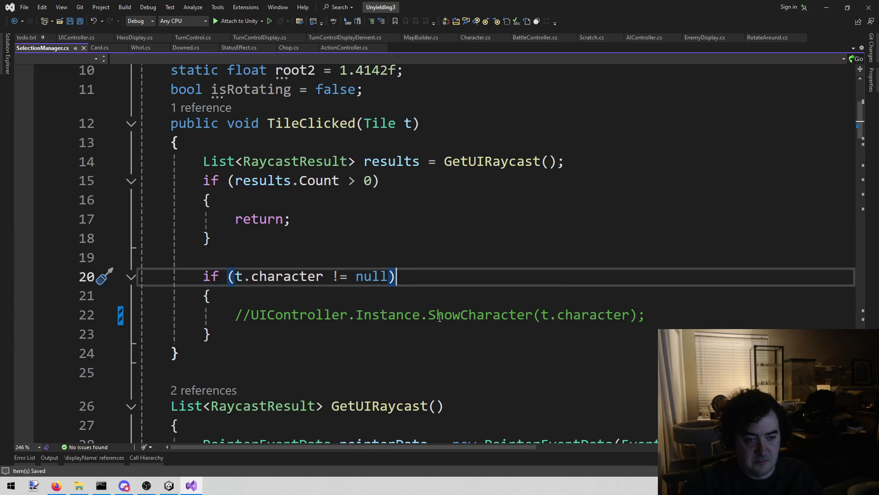
drag(251, 315, 650, 317)
key(Up)
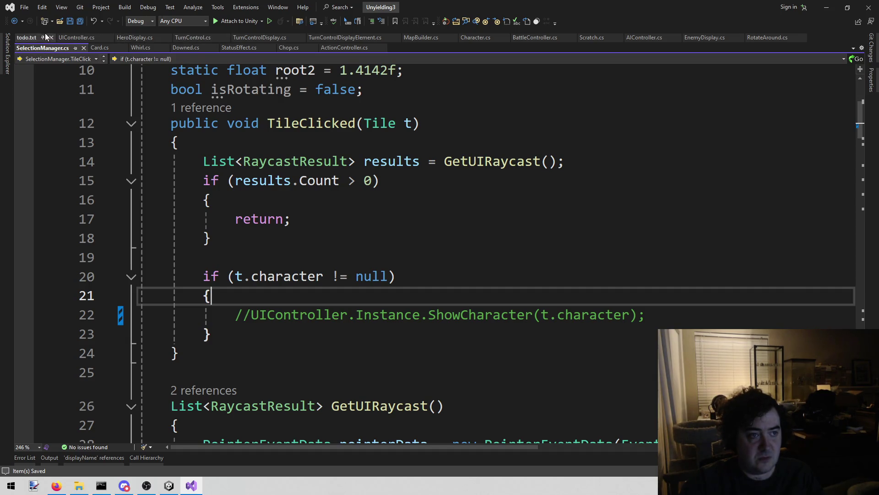
click(69, 38)
click(578, 250)
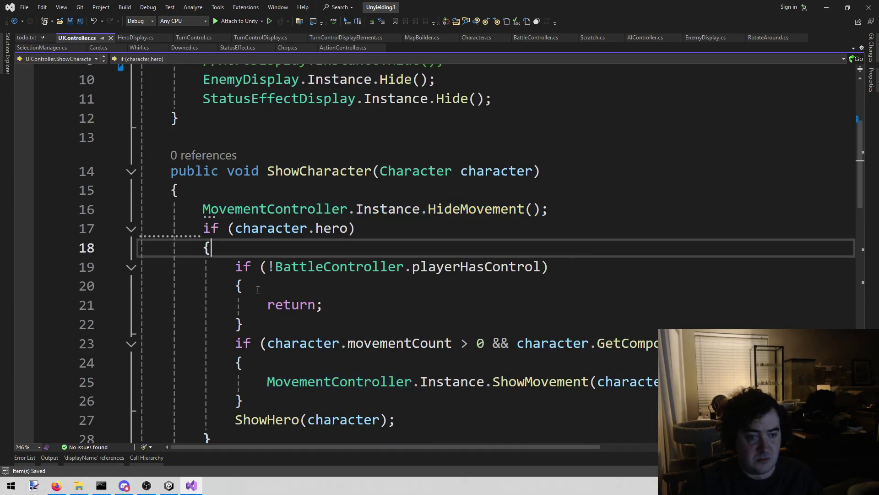
Select the movement check and ShowHero block in UIController's ShowCharacter.
scroll(257, 289, down, 1)
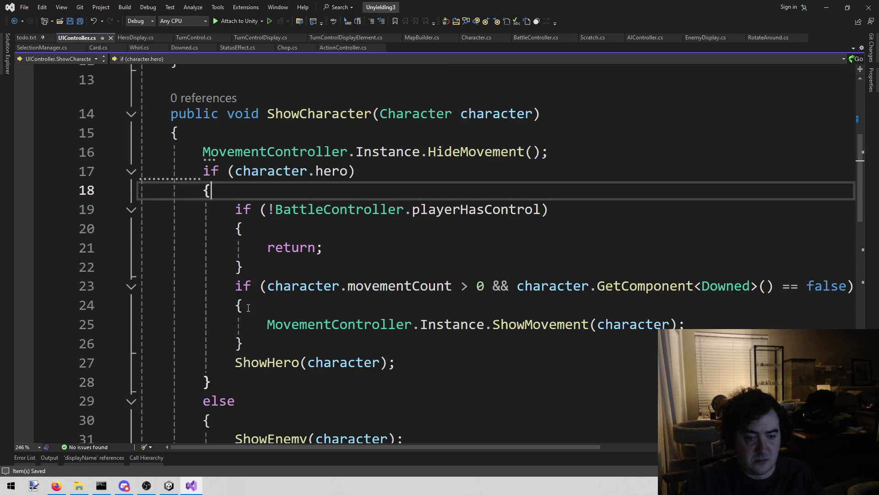
click(333, 268)
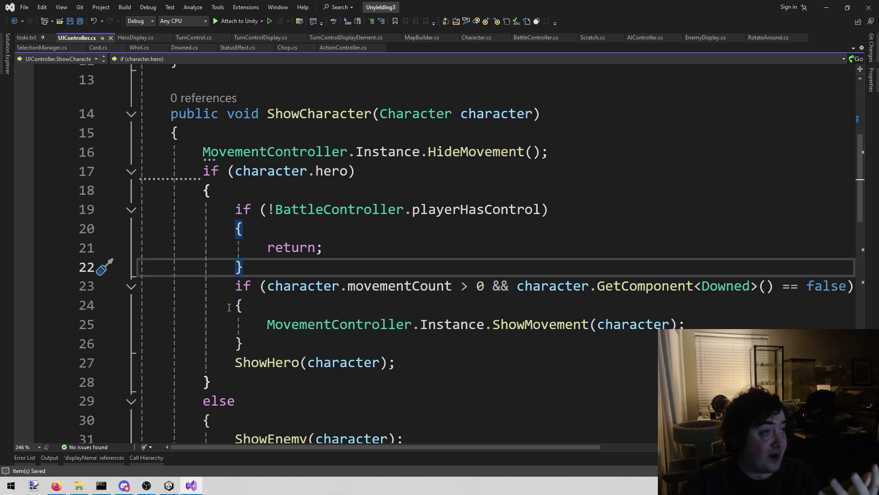
click(291, 344)
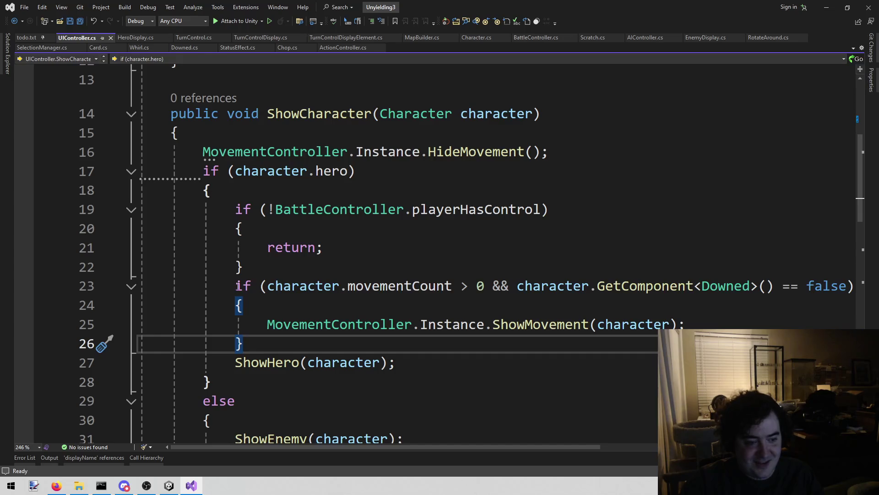
drag(237, 286, 264, 349)
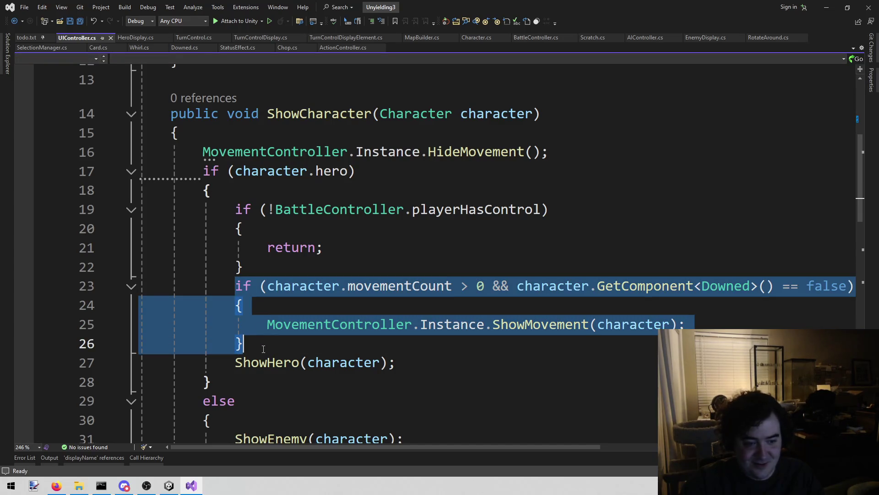
click(459, 376)
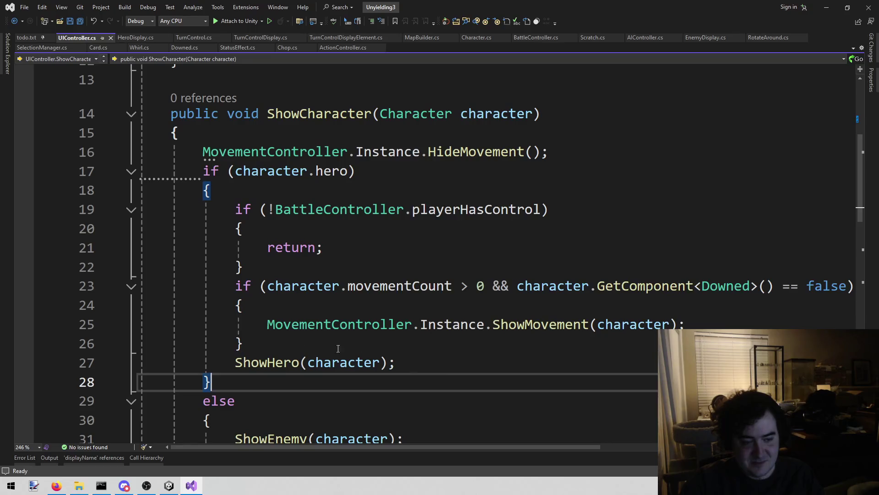
click(315, 343)
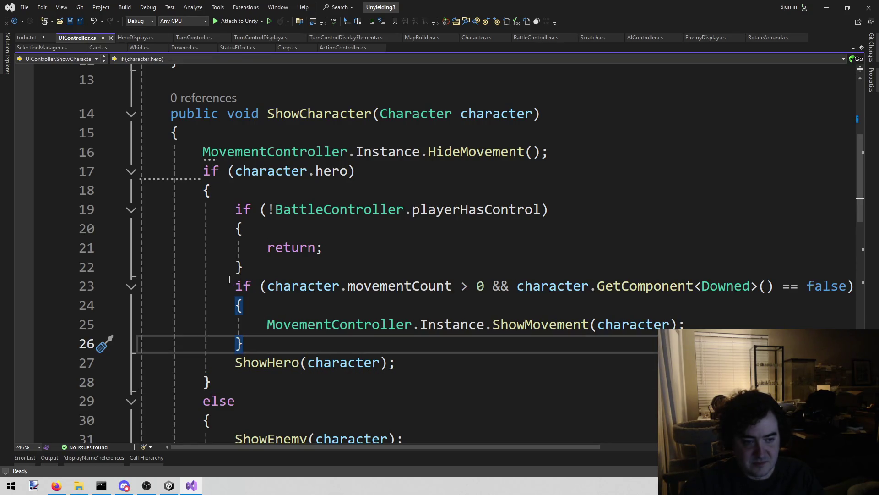
drag(231, 281, 421, 361)
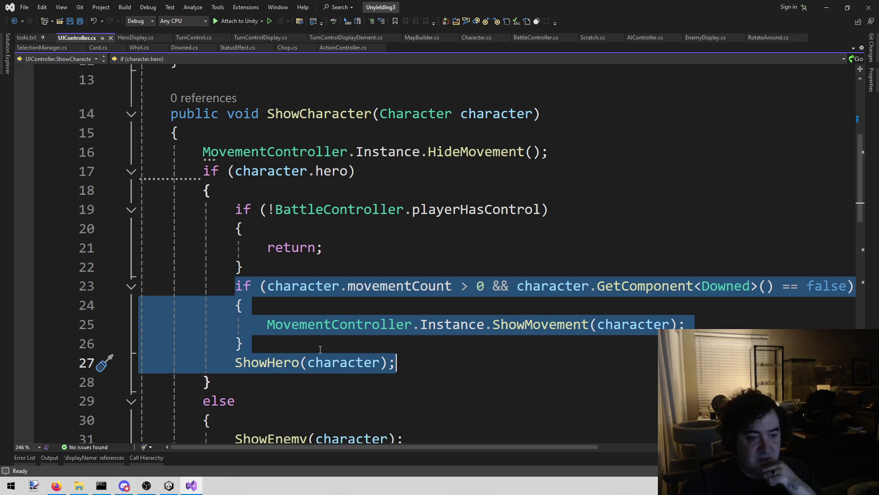
mouse_move(309, 360)
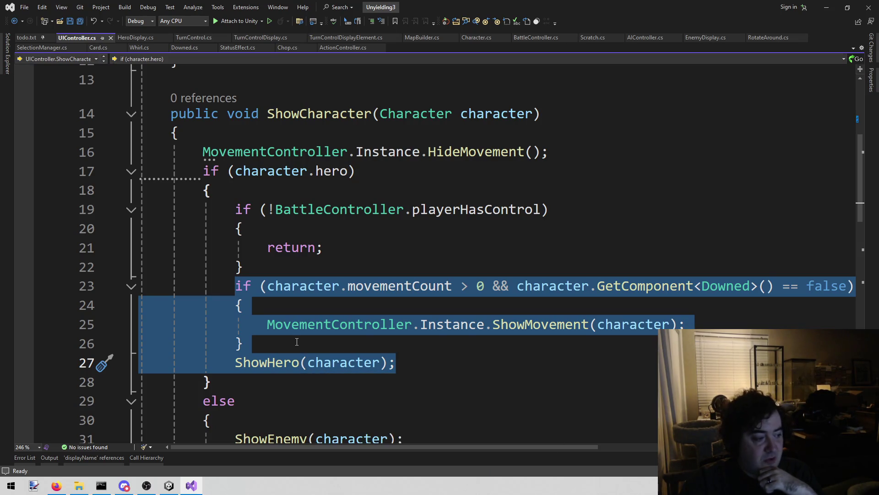
mouse_move(281, 364)
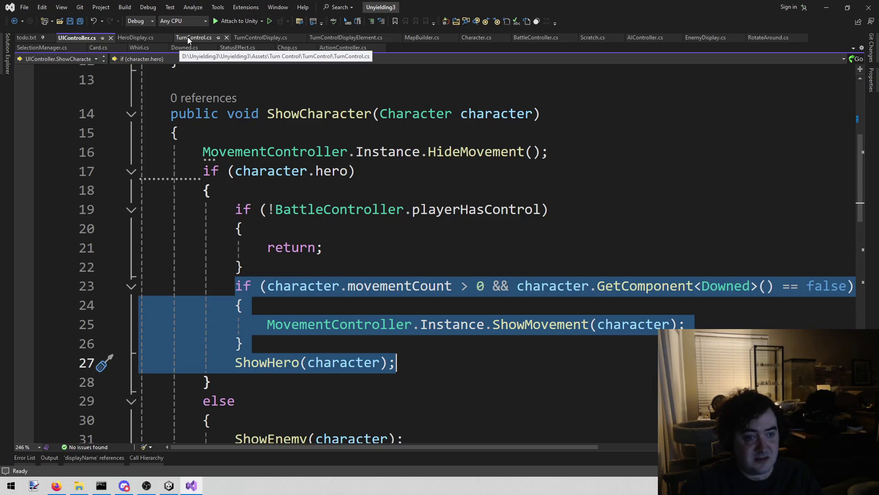
Paste the block after line 101 in TakeTurn and delete the old Show call and if line.
click(188, 36)
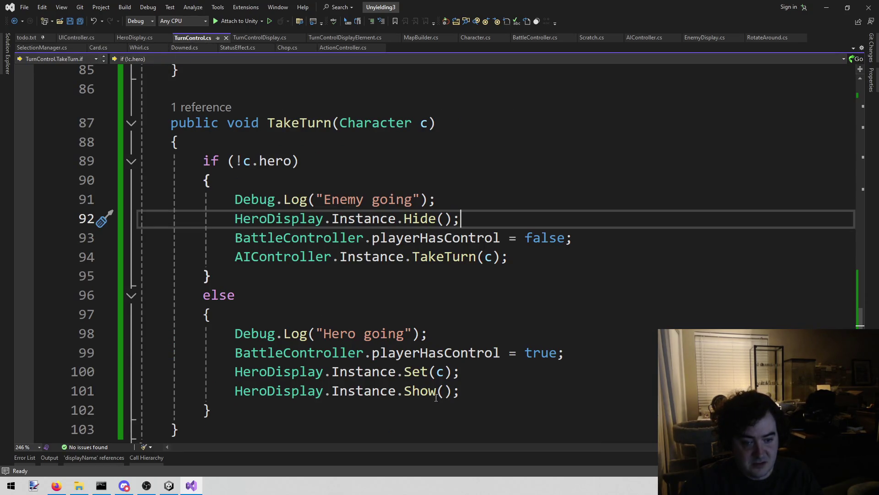
click(452, 391)
click(498, 392)
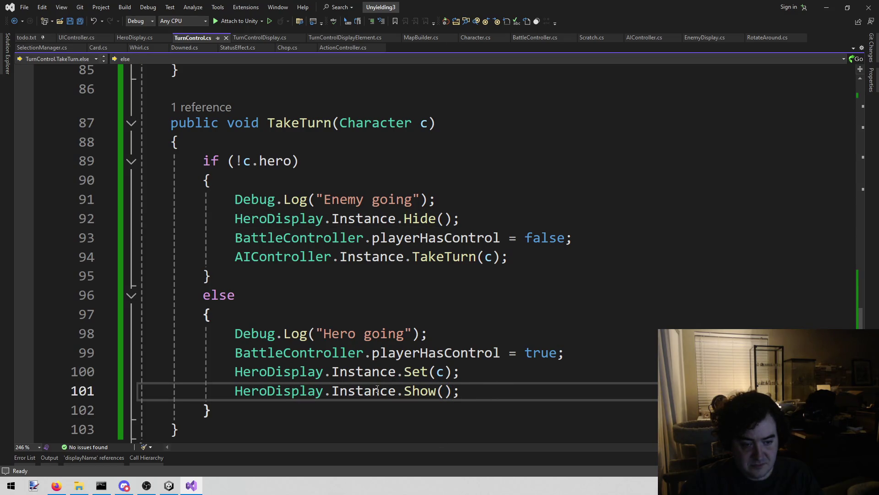
key(ctrl+v)
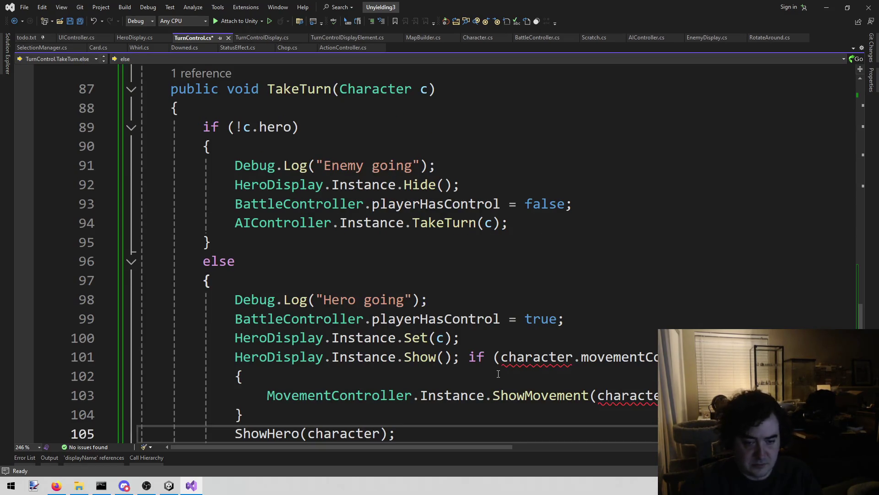
scroll(499, 374, down, 1)
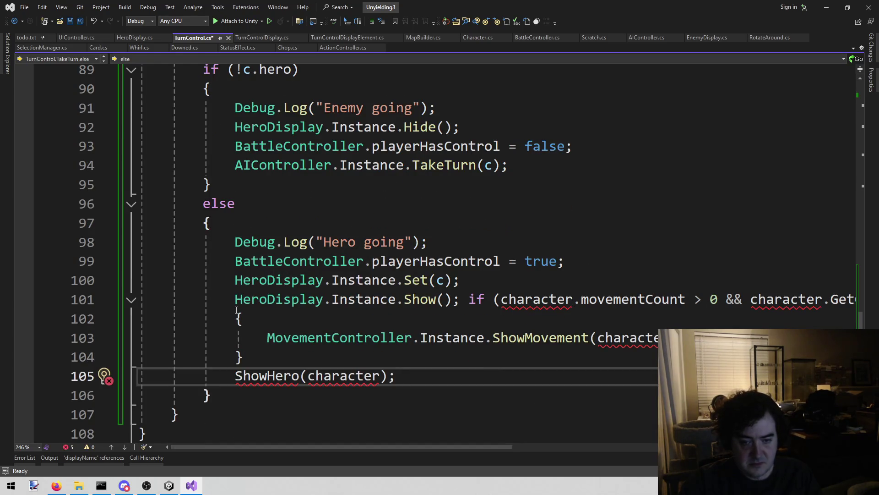
drag(212, 294, 256, 314)
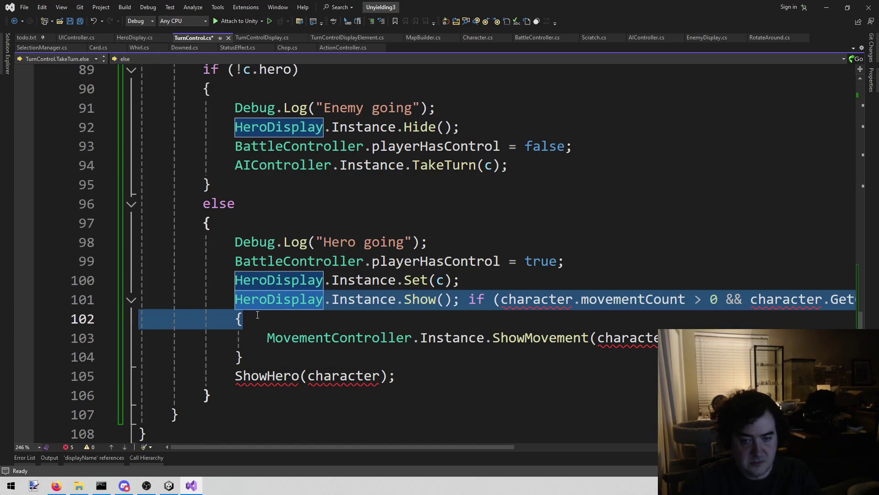
key(BackSpace)
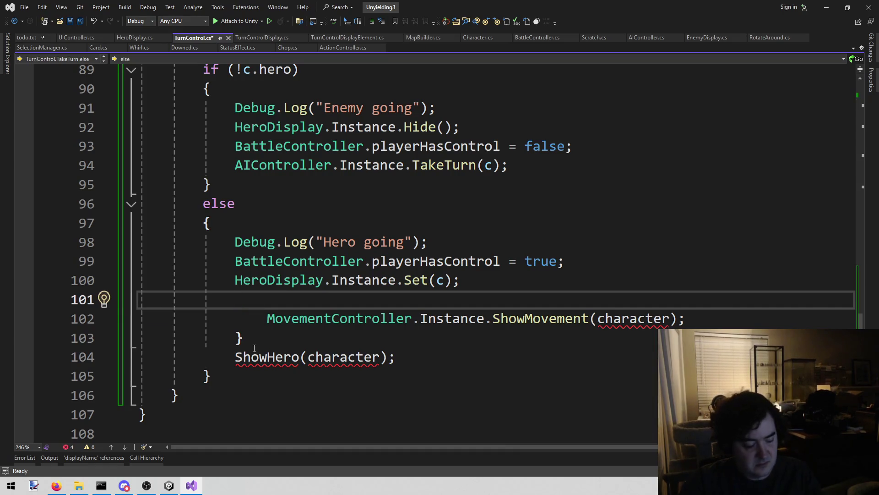
Remove the leftover closing brace and empty line, and re-indent the ShowMovement line.
drag(252, 338, 196, 339)
key(BackSpace)
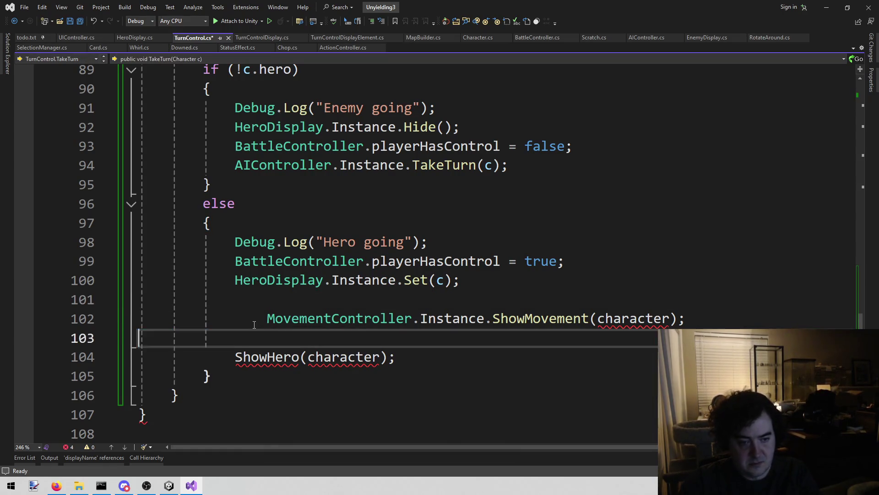
key(BackSpace)
key(Home)
key(BackSpace)
key(BackSpace)
key(Tab)
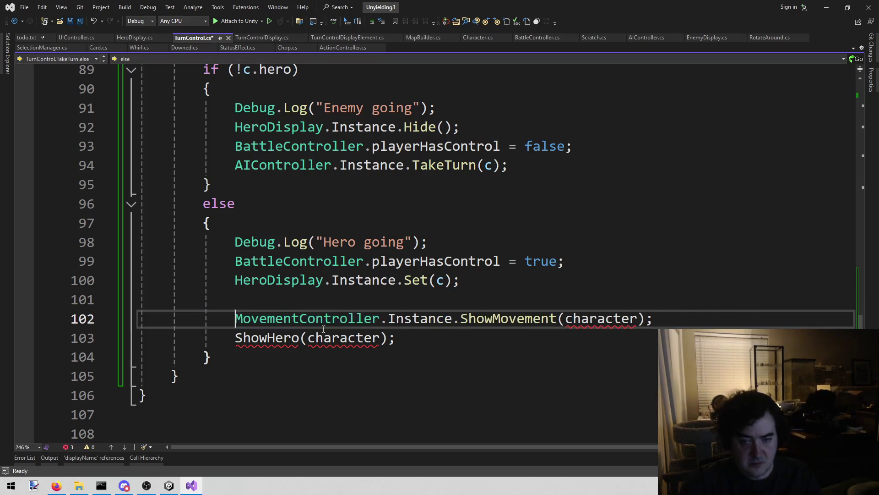
key(ctrl+shift+Right)
key(Down)
key(Up)
key(Up)
Replace the character arguments of ShowMovement and ShowHero with c.
double_click(573, 318)
text(c)
click(378, 345)
double_click(331, 343)
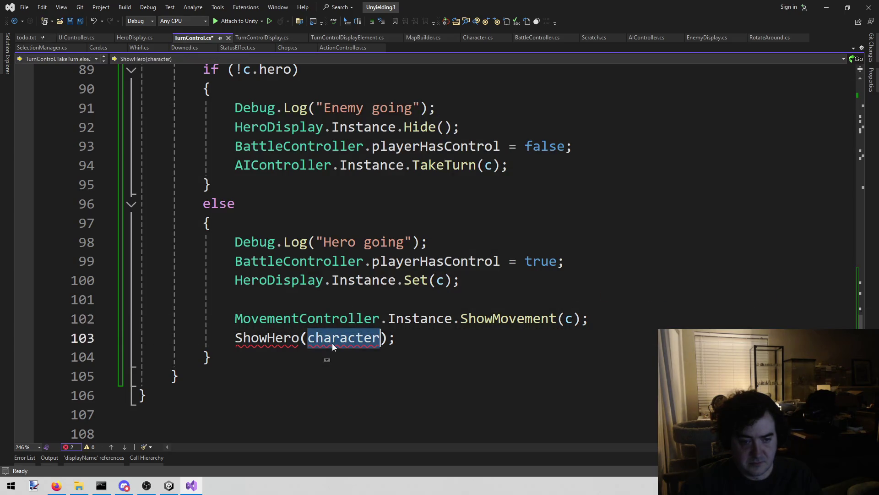
text(c)
click(175, 330)
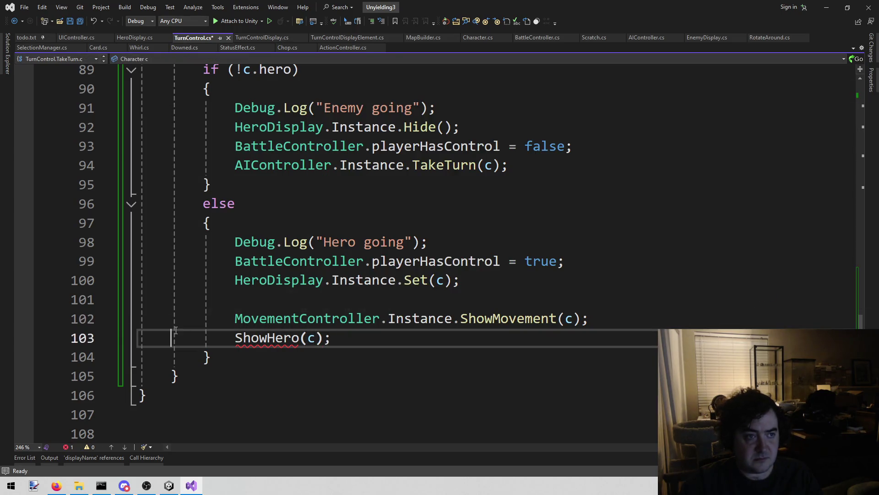
Check UIController's ShowCharacter code again, then return to TakeTurn in TurnControl.cs.
click(77, 37)
click(399, 247)
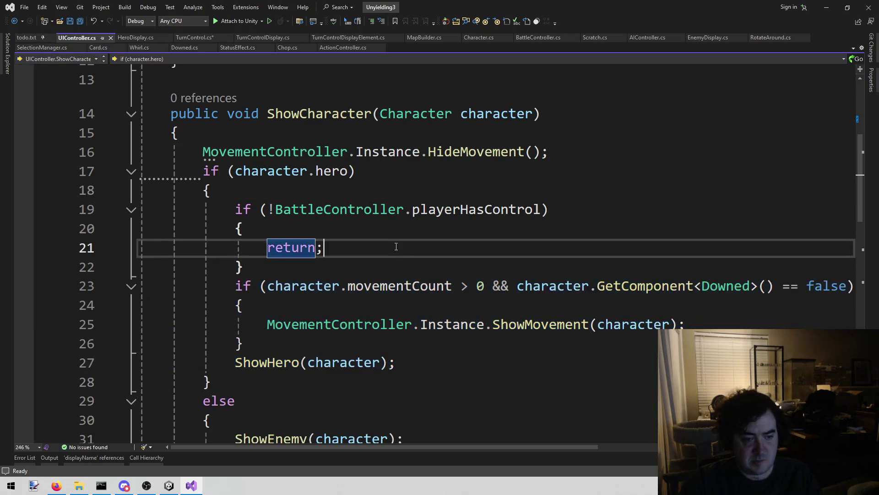
scroll(398, 247, down, 4)
scroll(305, 342, down, 3)
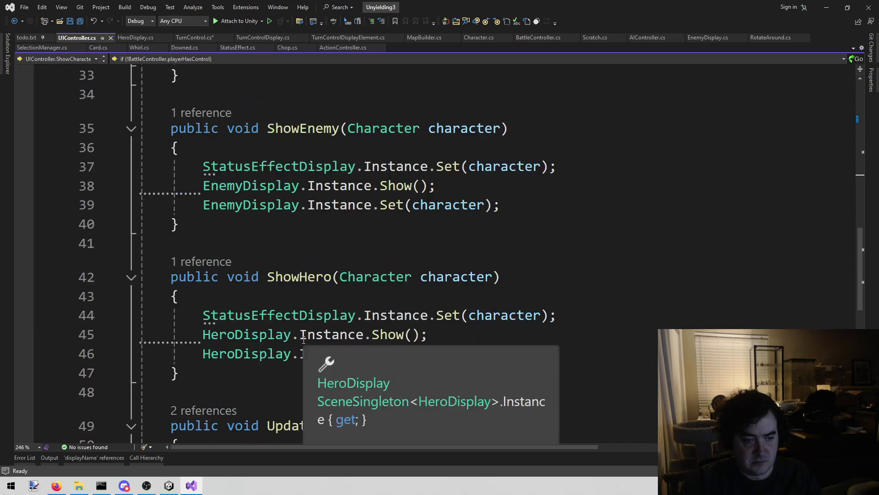
scroll(474, 297, up, 2)
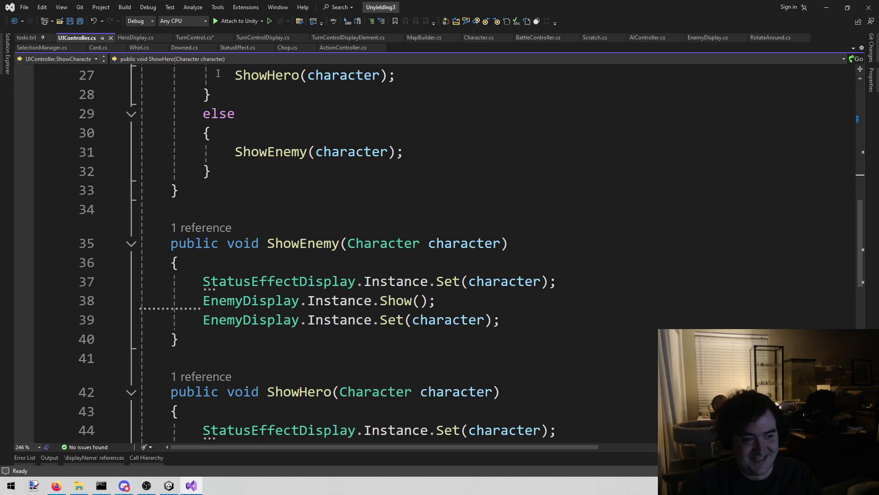
click(179, 39)
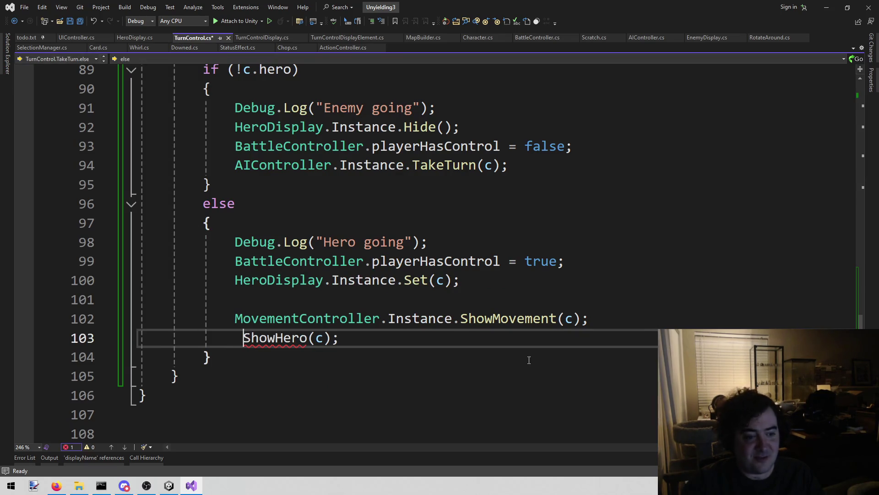
Qualify the call as UIController.Instance.ShowHero(c), save, and stop play mode in Unity.
key(Left)
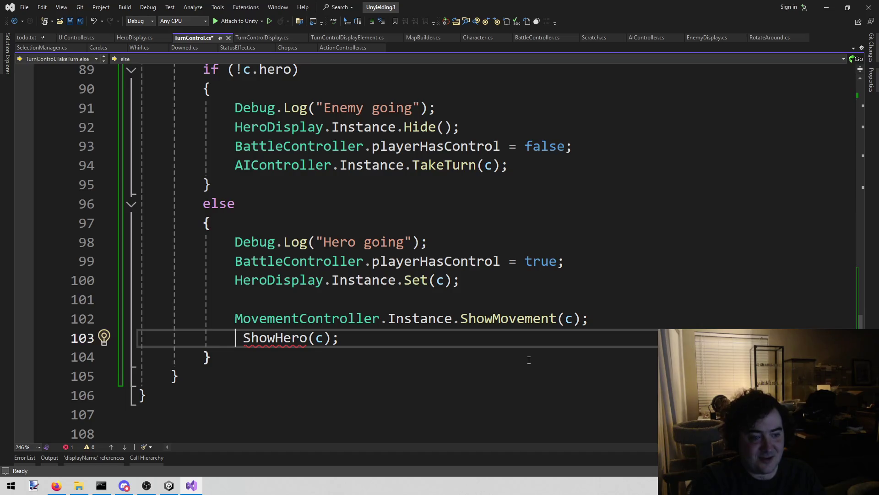
text(UIC)
key(Tab)
key(BackSpace)
text(UIC)
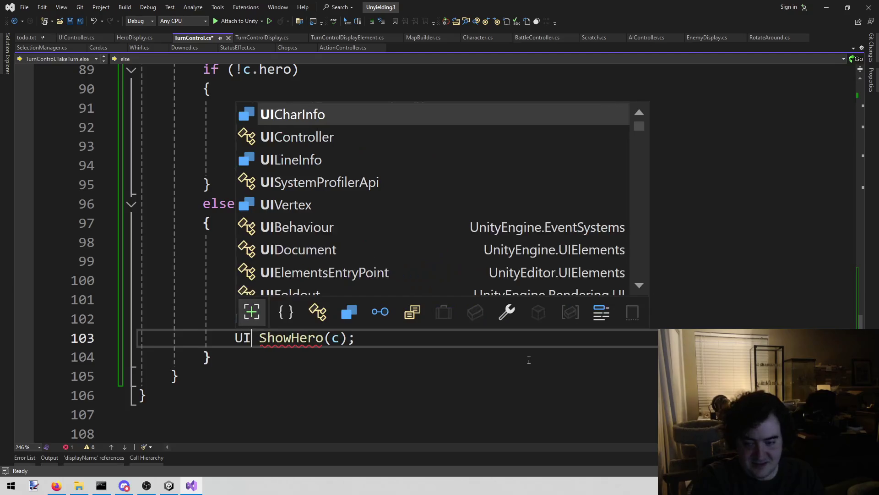
key(Down)
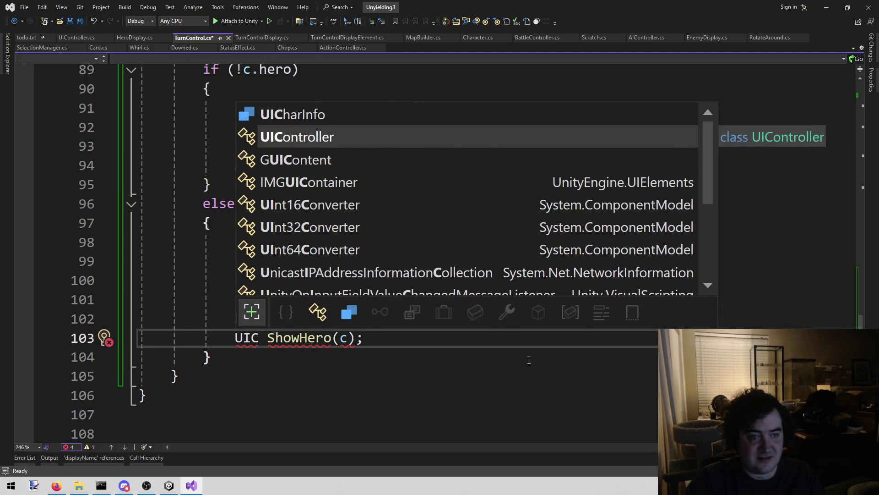
text(.in)
text(.Instance.)
key(Escape)
key(Delete)
key(ctrl+s)
click(169, 485)
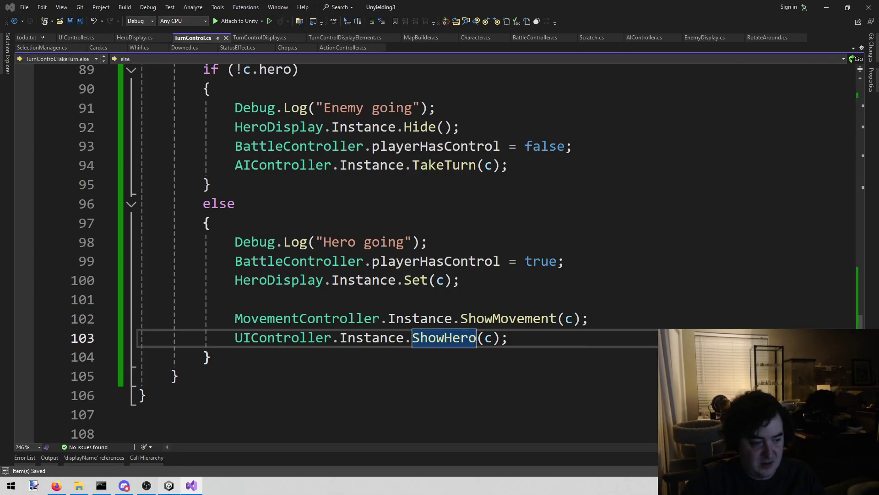
click(425, 29)
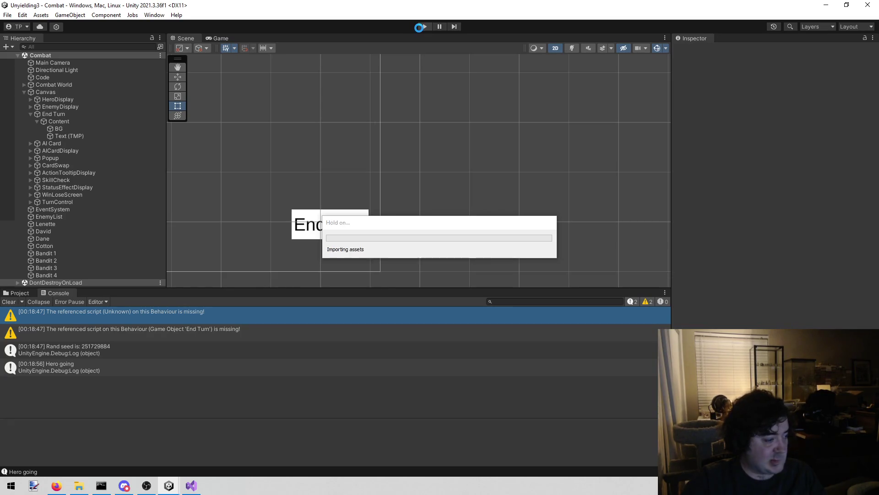
Add the note 'ORDER DOESN'T ACTUALLY UPDATE' above the Obey order line in todo.txt.
click(199, 490)
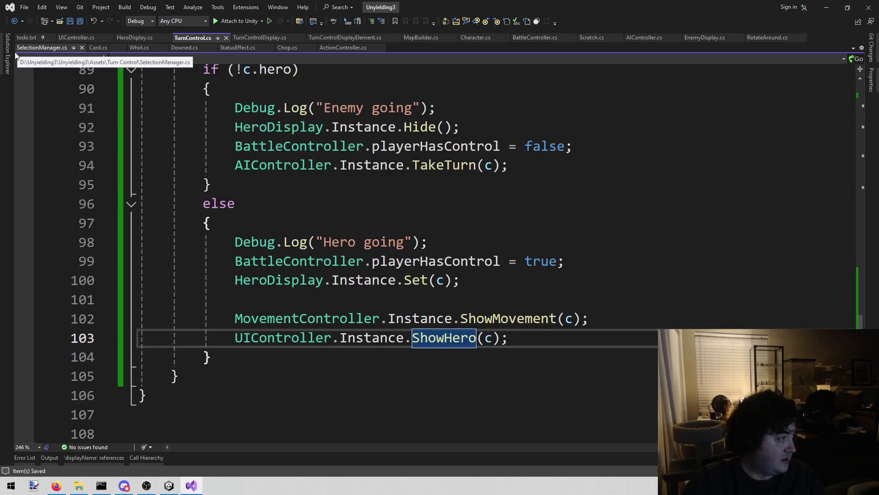
click(27, 38)
key(Down)
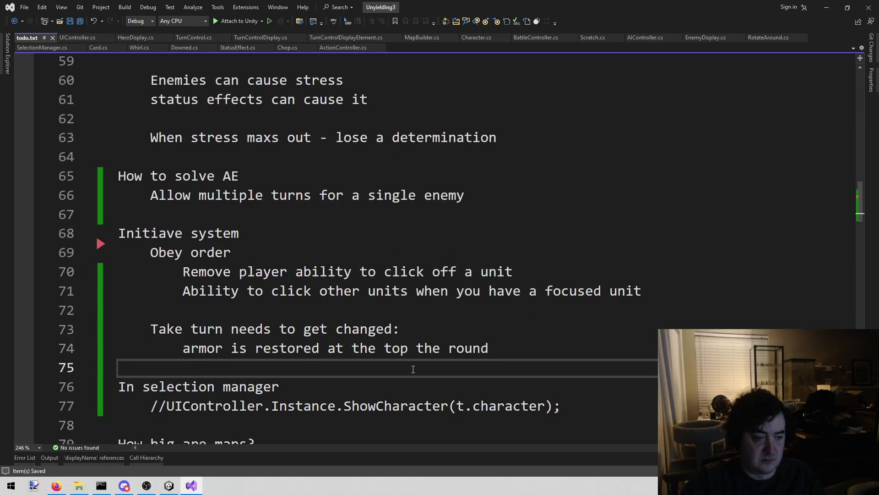
key(Return)
key(Return)
key(Up)
key(BackSpace)
key(Up)
key(Up)
key(Up)
key(Home)
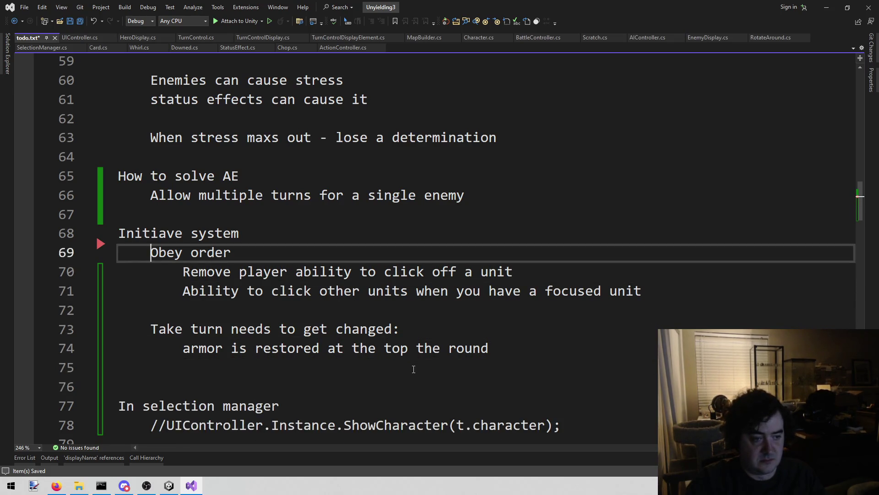
key(Return)
key(Up)
text(ORDER)
key(BackSpace)
key(BackSpace)
key(BackSpace)
text(RDER DOESN'T)
key(BackSpace)
key(BackSpace)
key(BackSpace)
text(N)
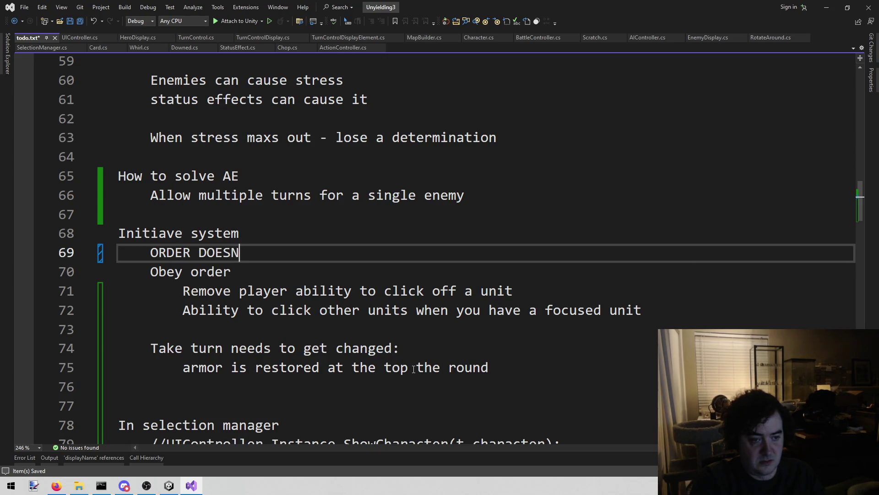
text('T ACTUALLY UPDATE)
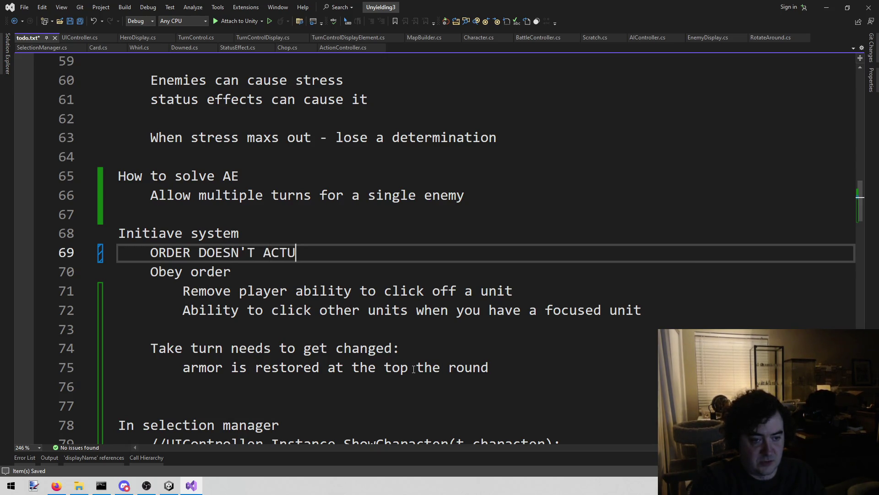
Add 'When nobody is left, reset' under Initiative system and save todo.txt.
key(Down)
key(Down)
key(Down)
key(End)
key(Return)
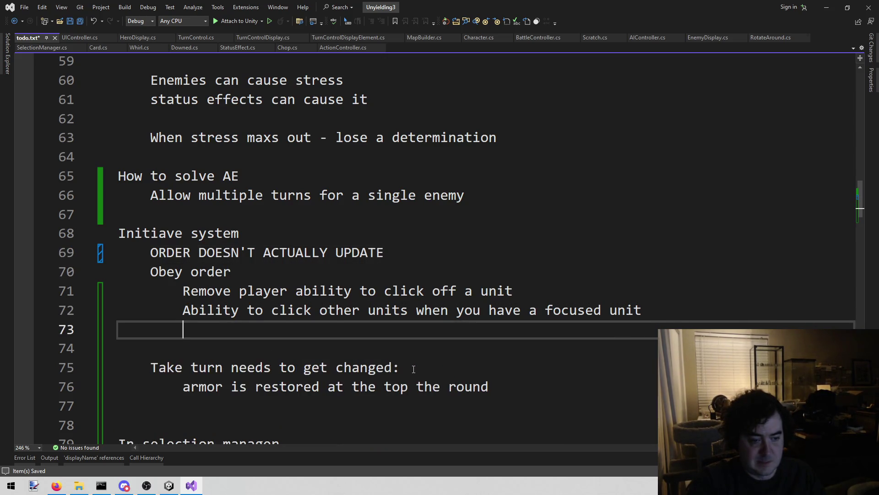
key(BackSpace)
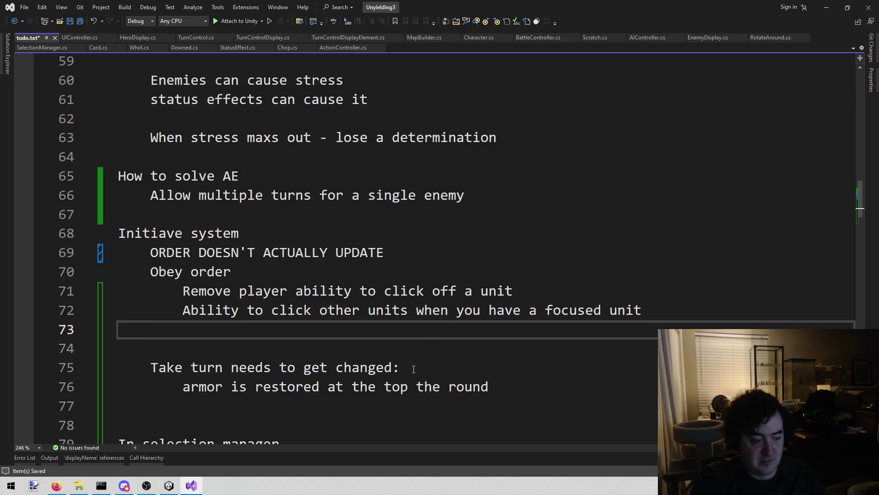
text(When nobody)
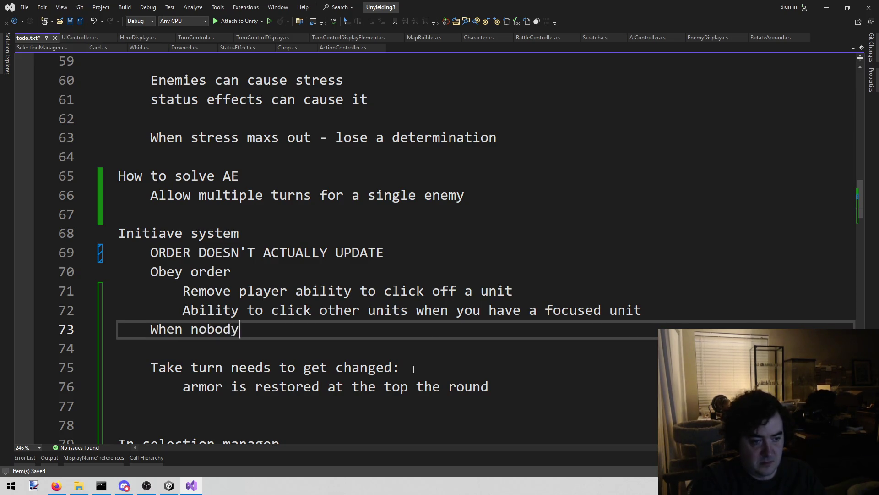
text( is left, reset)
key(ctrl+s)
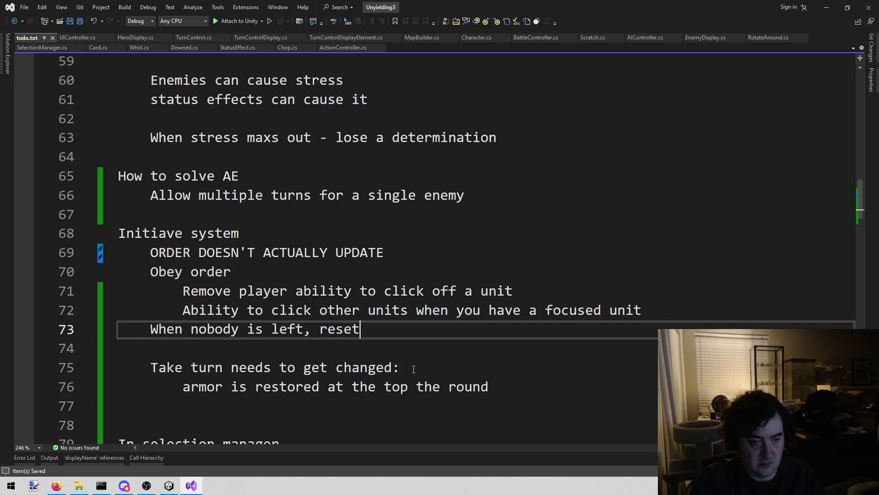
click(170, 485)
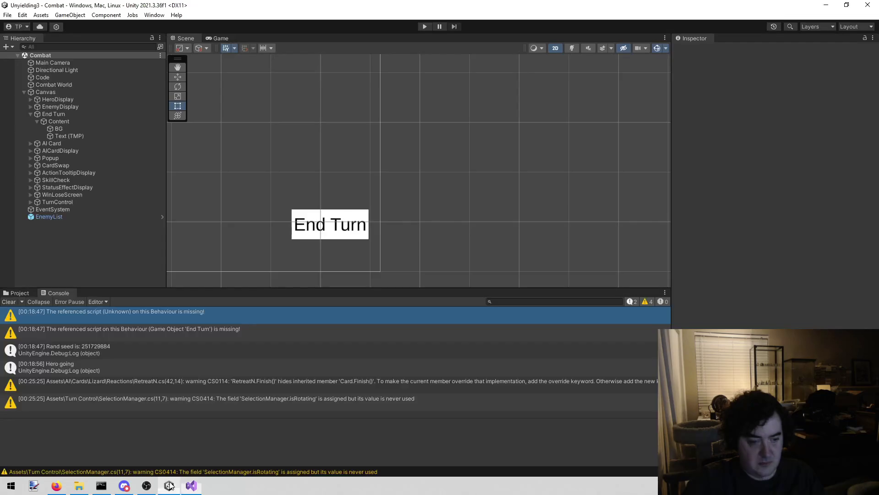
Play the Combat scene, see Ban2 (15) and Ban3 (12) leading, then return to Visual Studio.
click(426, 26)
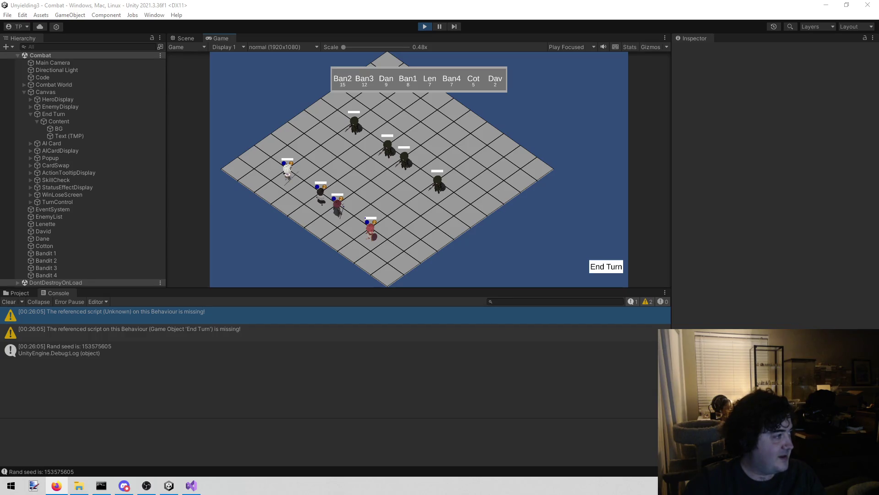
click(452, 197)
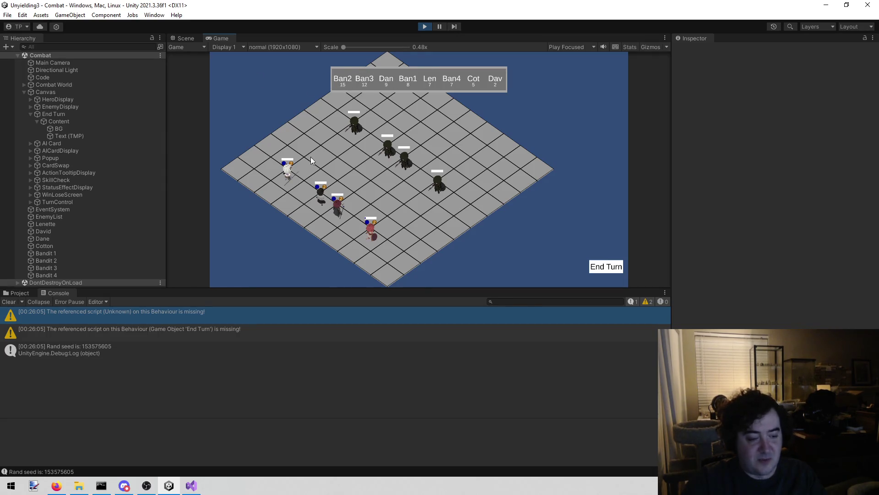
click(192, 485)
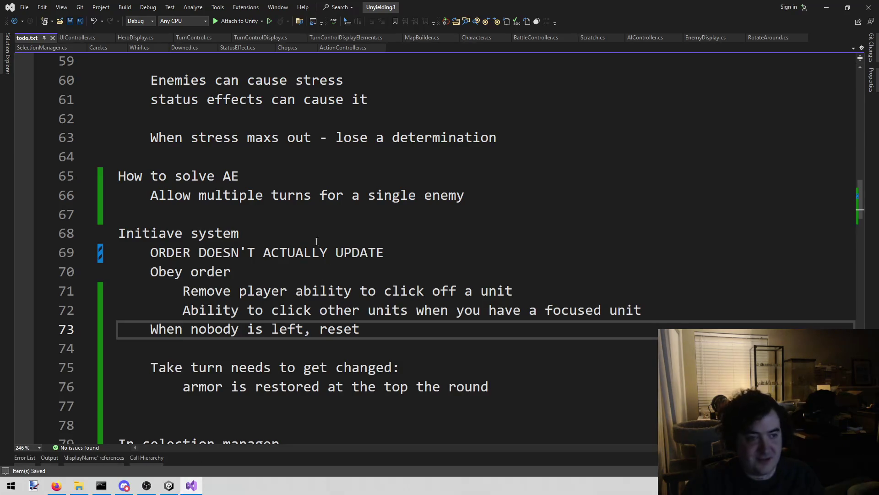
Add an 'if (c.hero) {' block after the GetInitiative line in AddCharacter.
click(202, 37)
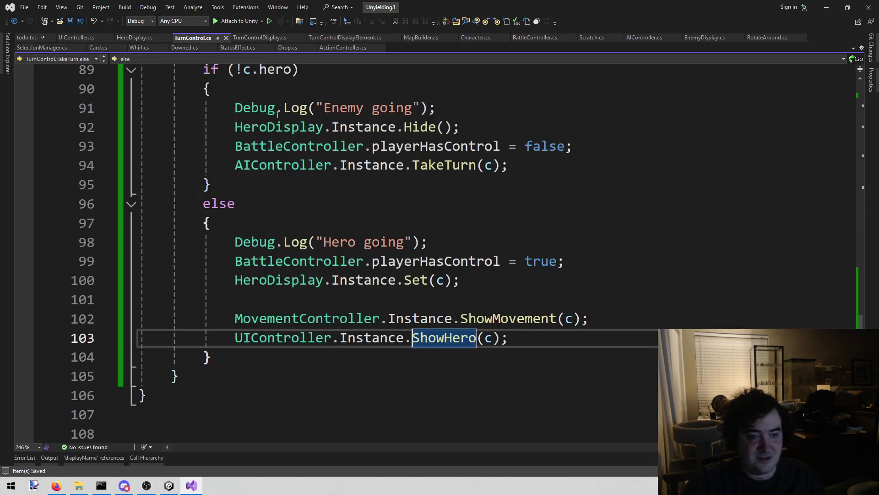
scroll(278, 115, up, 9)
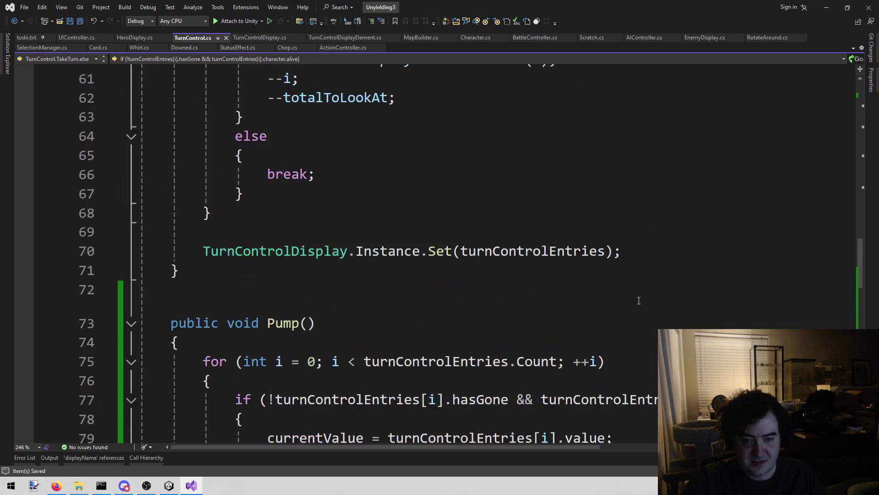
scroll(639, 300, up, 13)
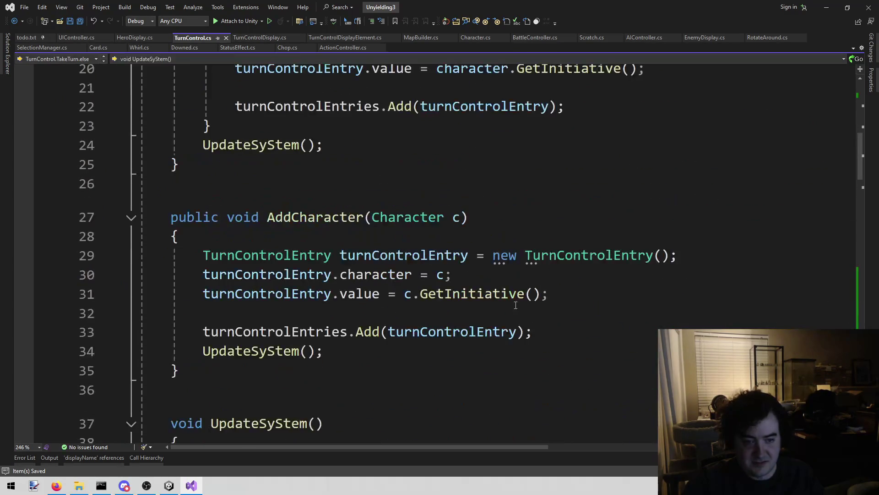
click(527, 296)
key(Right)
key(Right)
key(Return)
text(if ()
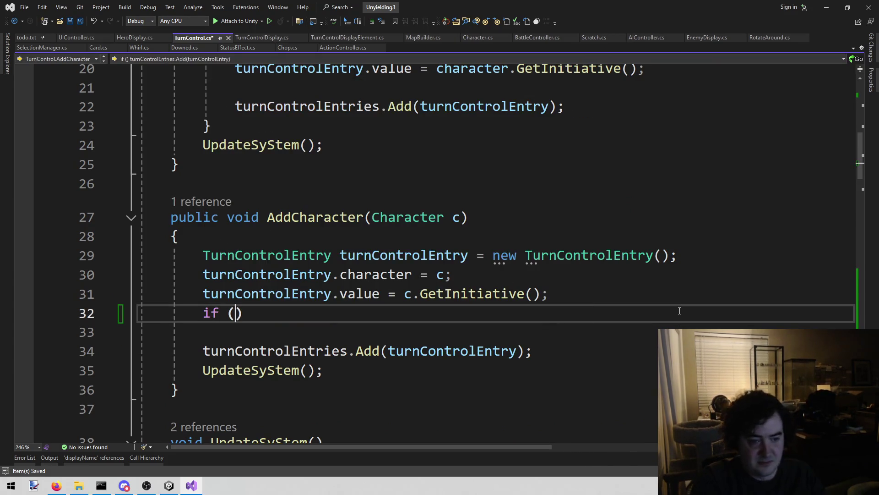
text(c.hero)
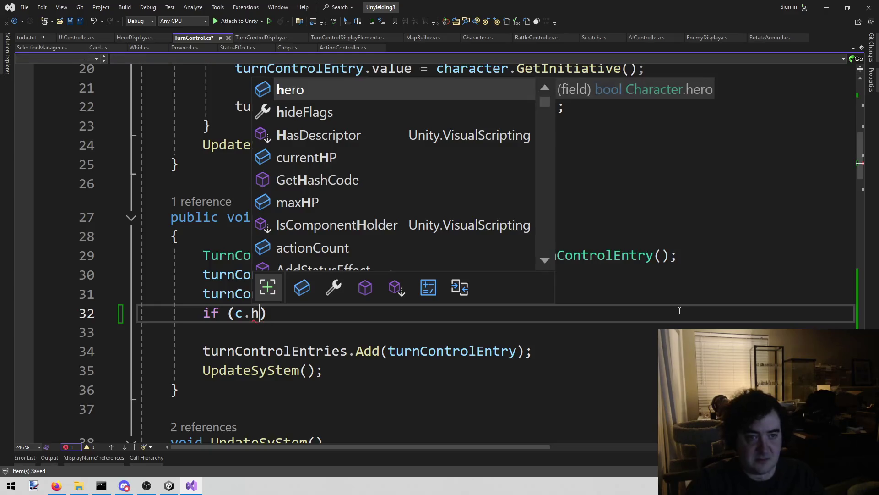
text())
key(Return)
text({)
key(Return)
Fill the hero block with 'turnControlEntry.value += 20;' and save TurnControl.cs.
key(Up)
key(Up)
key(Up)
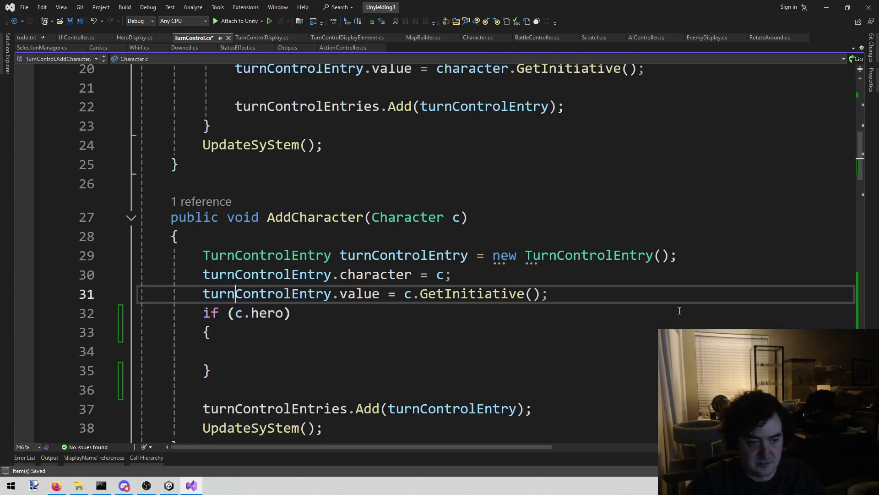
key(Home)
key(ctrl+shift+Right)
key(ctrl+shift+Right)
key(ctrl+shift+Right)
key(shift+Left)
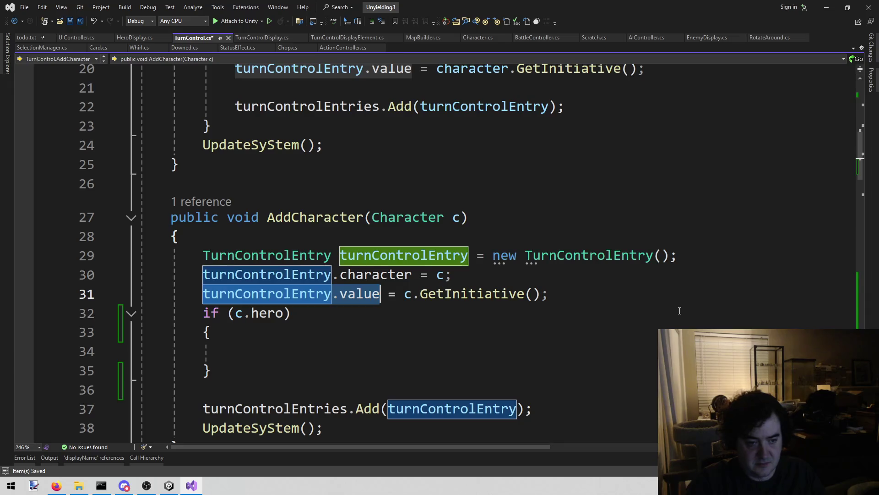
key(ctrl+c)
key(Down)
key(Down)
key(Down)
key(ctrl+v)
text(+= 2 )
text(;)
key(ctrl+s)
key(Left)
text(0)
key(ctrl+s)
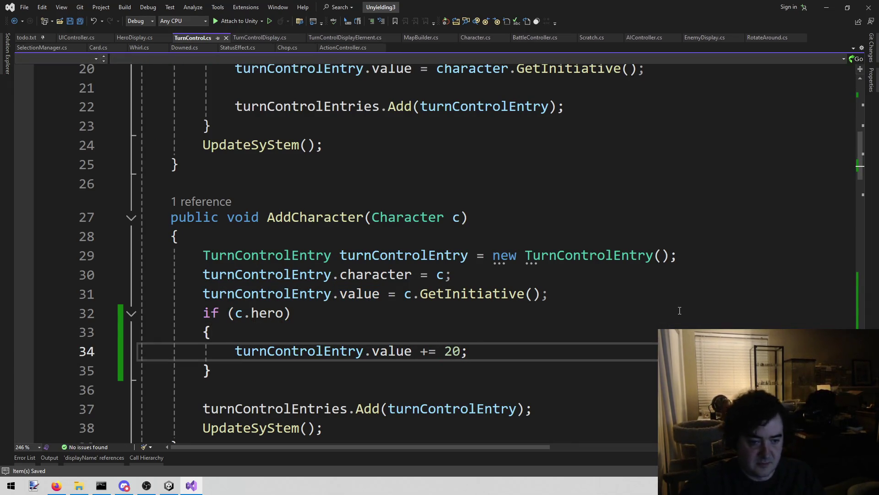
key(alt+Tab)
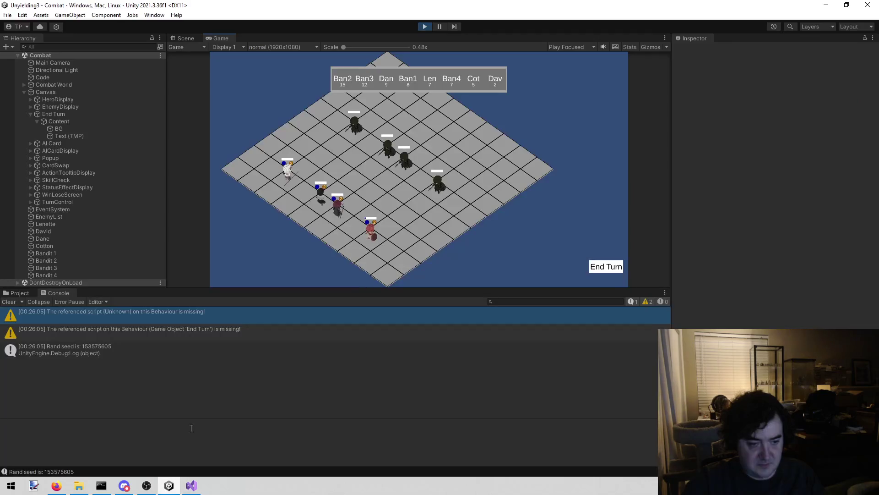
Stop play mode so Unity recompiles, leaving CS0114 and CS0414 warnings in the console.
click(423, 27)
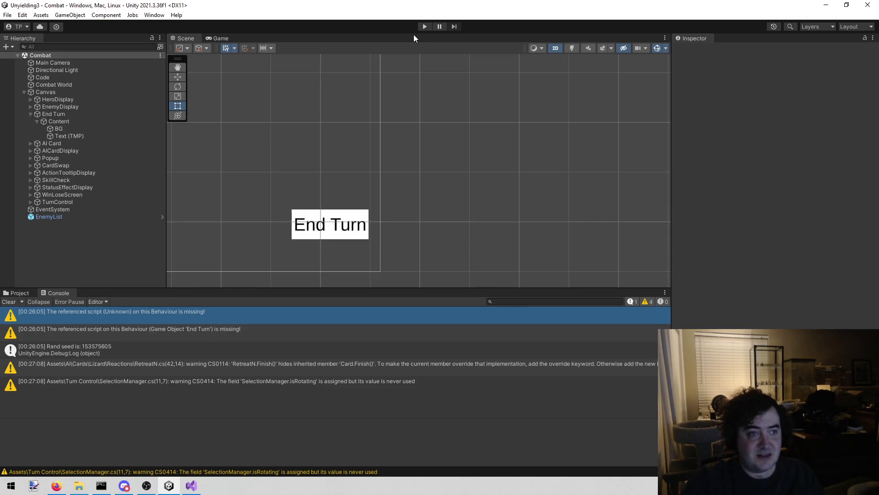
scroll(387, 112, down, 5)
scroll(387, 118, up, 4)
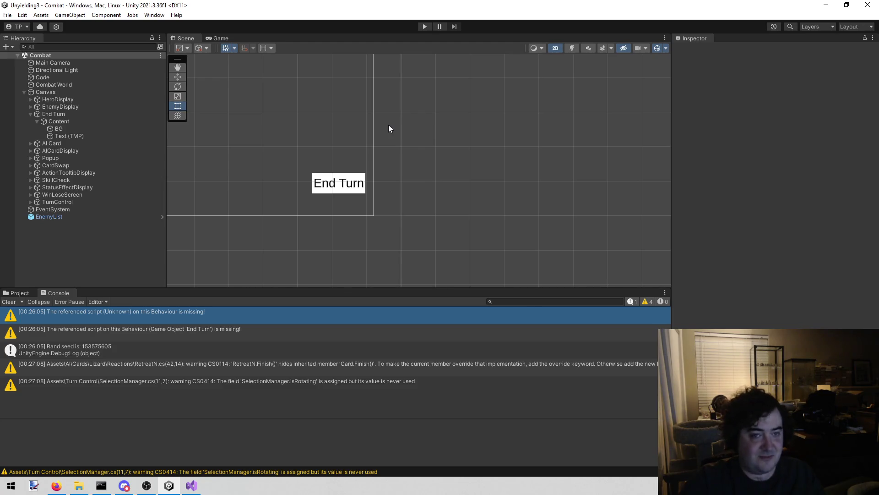
Play the Combat scene again and confirm Dan (18) and Len (16) lead the turn order.
click(422, 27)
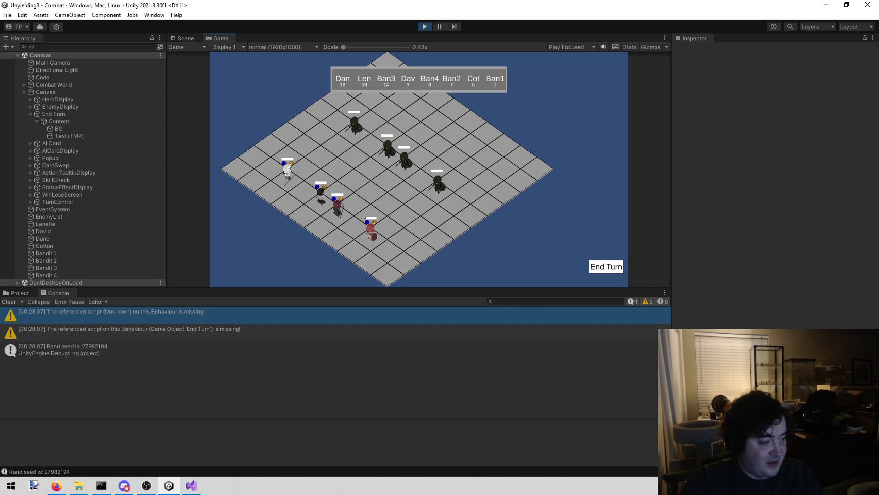
key(alt+Tab)
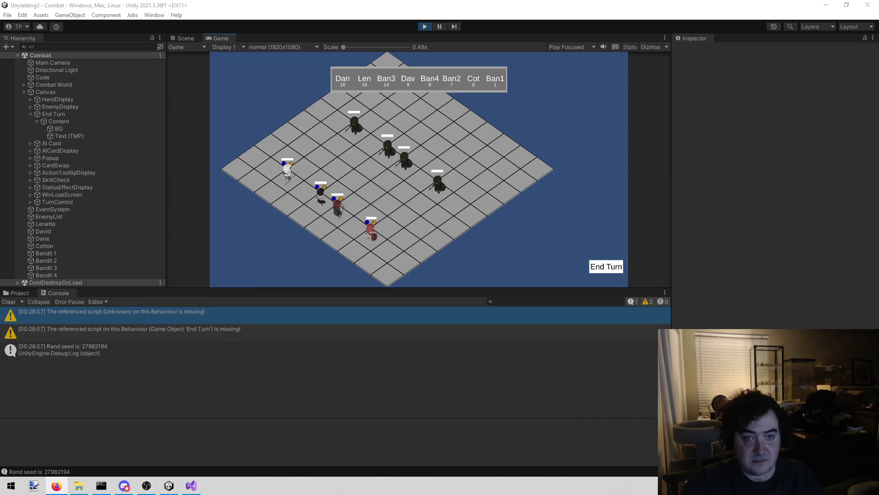
Review TurnControl.cs, checking the GetInitiative call in the character loop.
click(191, 486)
scroll(511, 195, up, 4)
scroll(506, 202, down, 3)
scroll(507, 204, up, 3)
scroll(506, 229, down, 2)
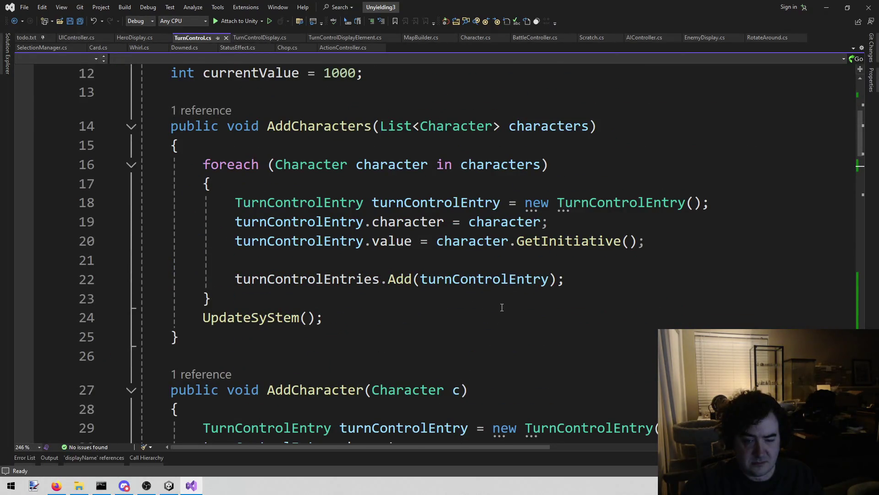
scroll(458, 275, up, 3)
scroll(486, 268, down, 3)
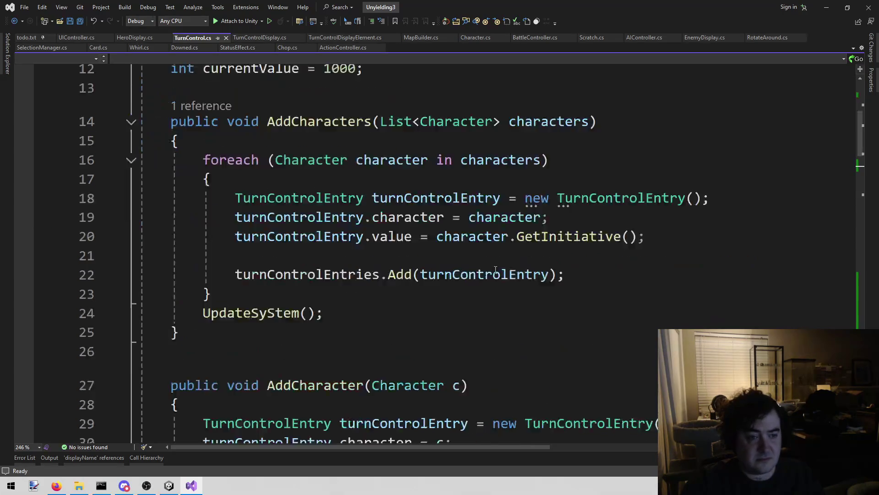
scroll(490, 265, down, 5)
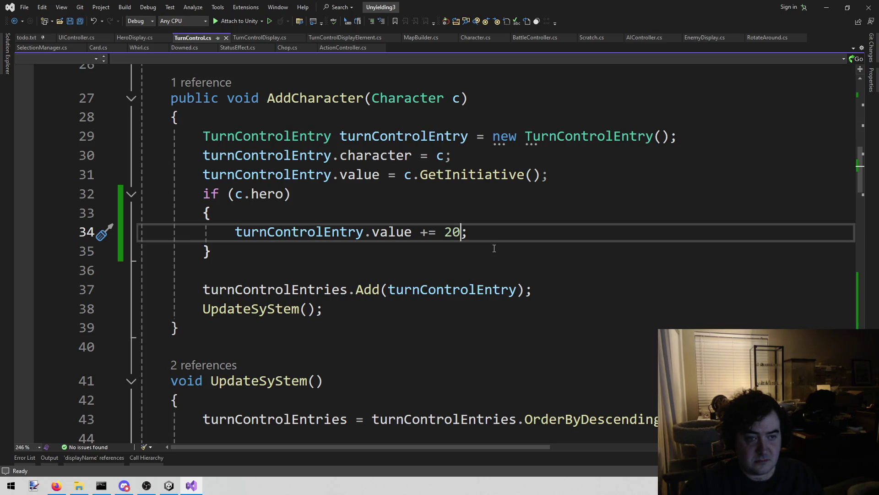
scroll(494, 249, up, 4)
scroll(494, 248, up, 1)
scroll(490, 251, down, 2)
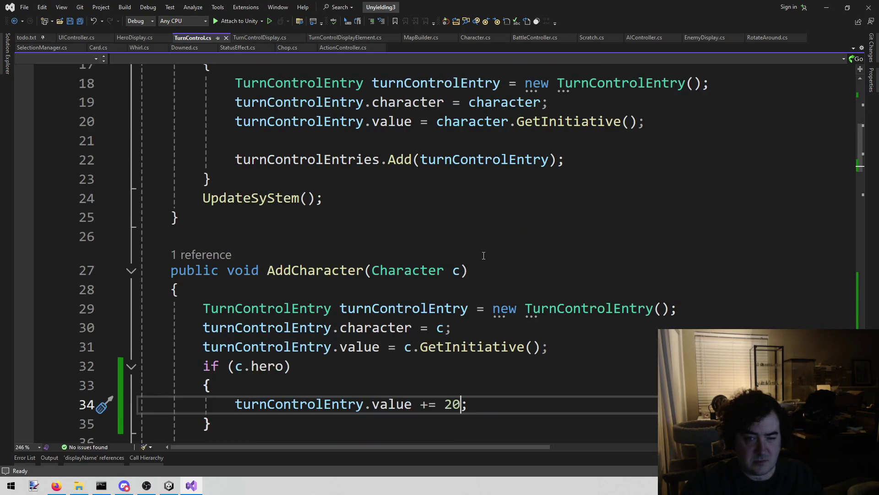
scroll(473, 264, up, 2)
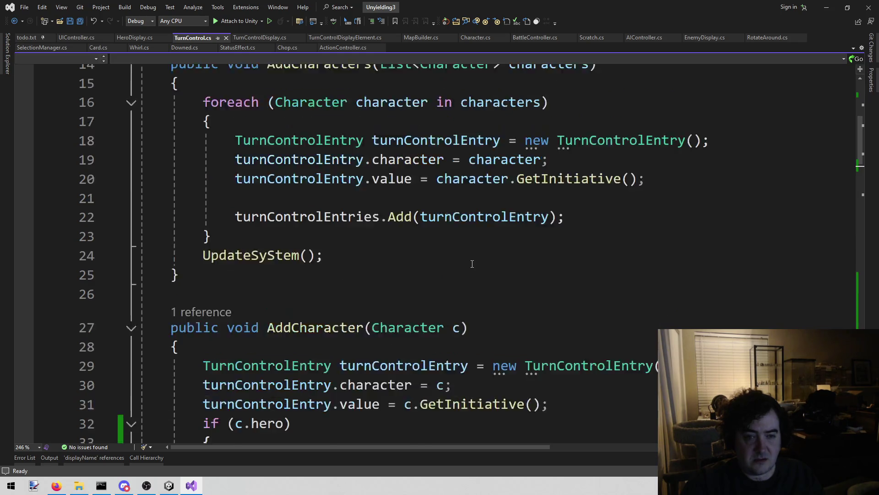
click(552, 238)
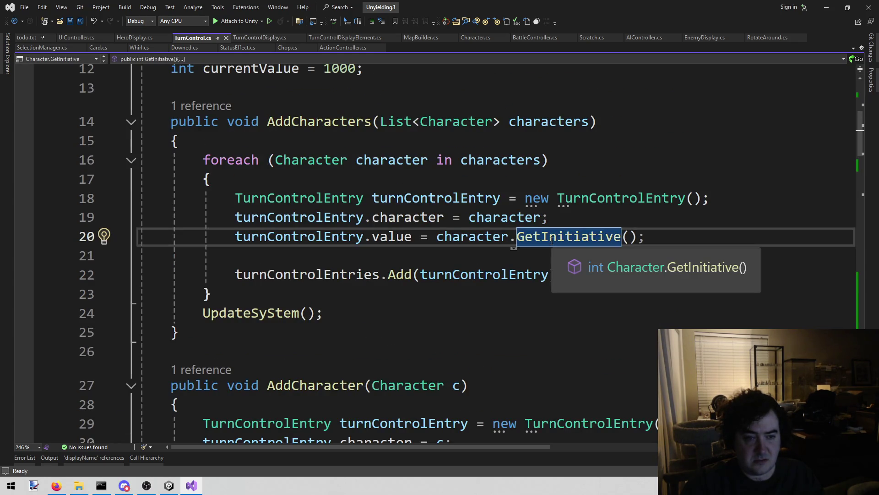
scroll(552, 241, down, 3)
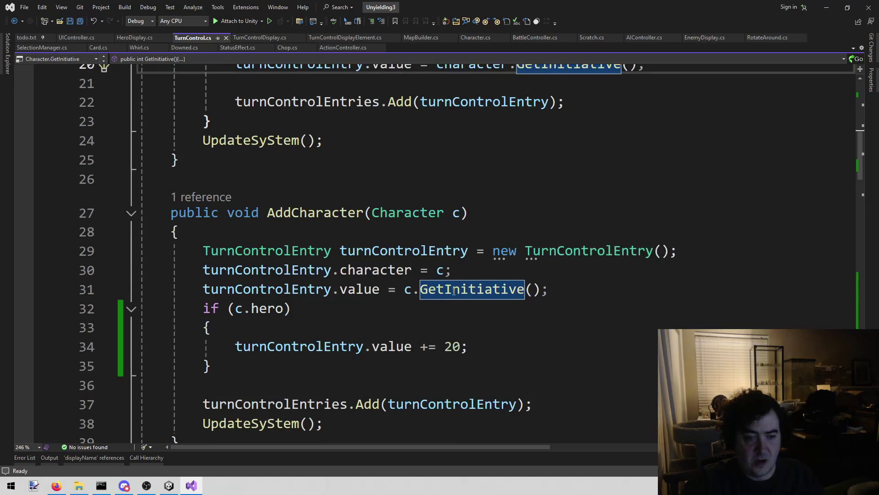
scroll(427, 293, up, 3)
scroll(427, 293, down, 2)
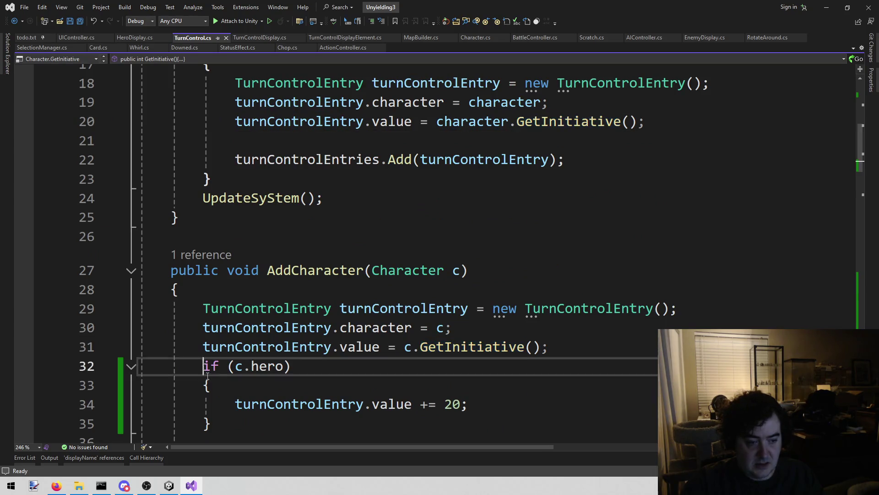
Move the hero +20 initiative block from AddCharacter into the character loop and save.
drag(203, 366, 232, 421)
key(Delete)
click(660, 122)
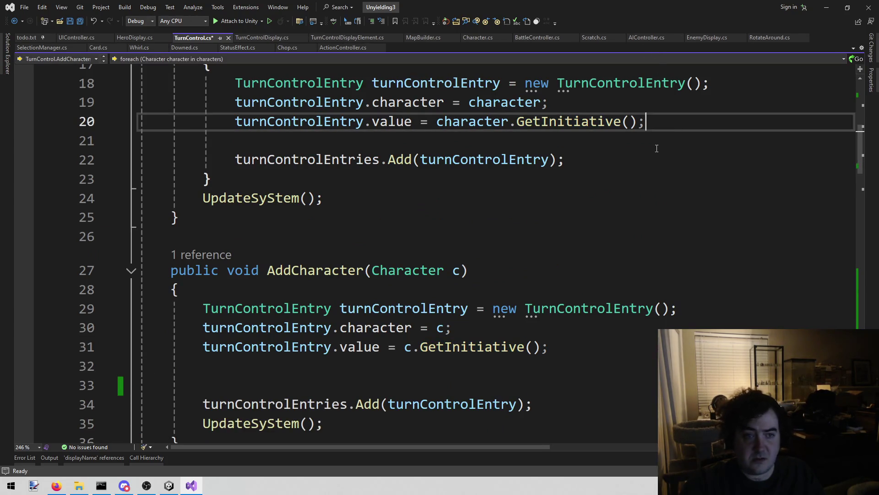
key(Return)
key(ctrl+v)
key(ctrl+s)
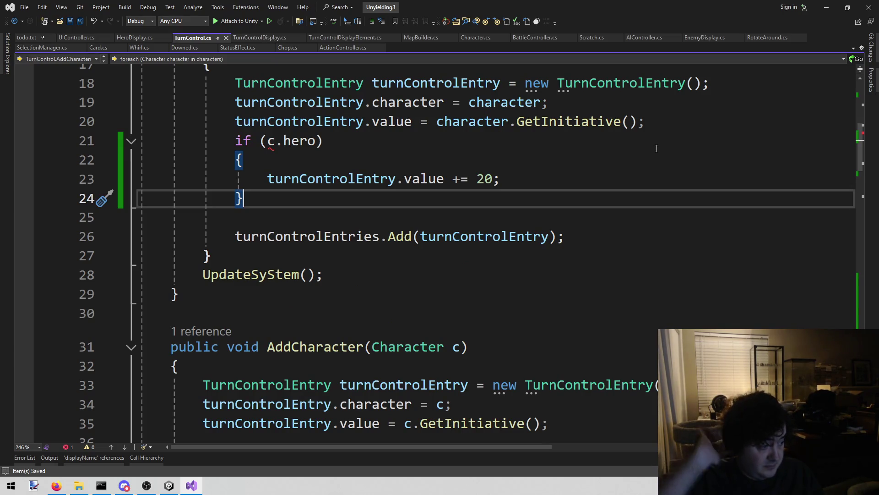
Begin renaming c to character in the pasted hero check.
key(Up)
key(Up)
key(Up)
key(Right)
key(Right)
key(Right)
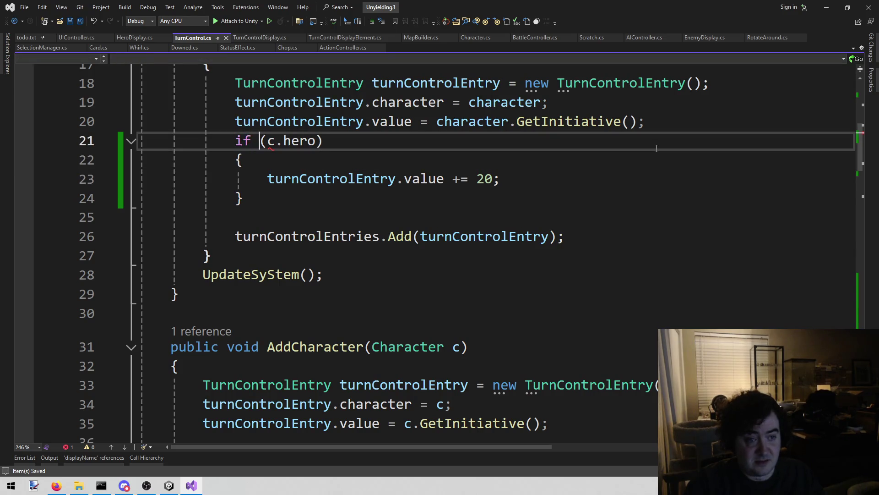
text(haracter)
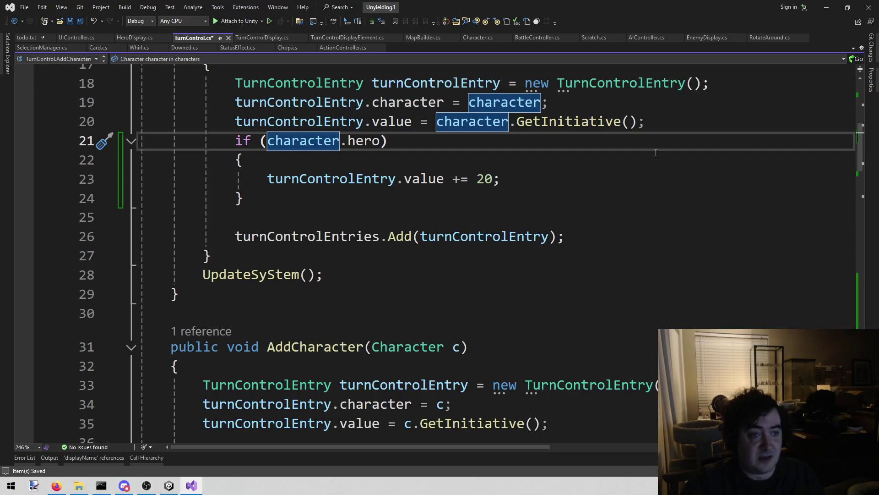
Save TurnControl.cs with the if (character.hero) check and look over the file.
click(176, 293)
key(ctrl+s)
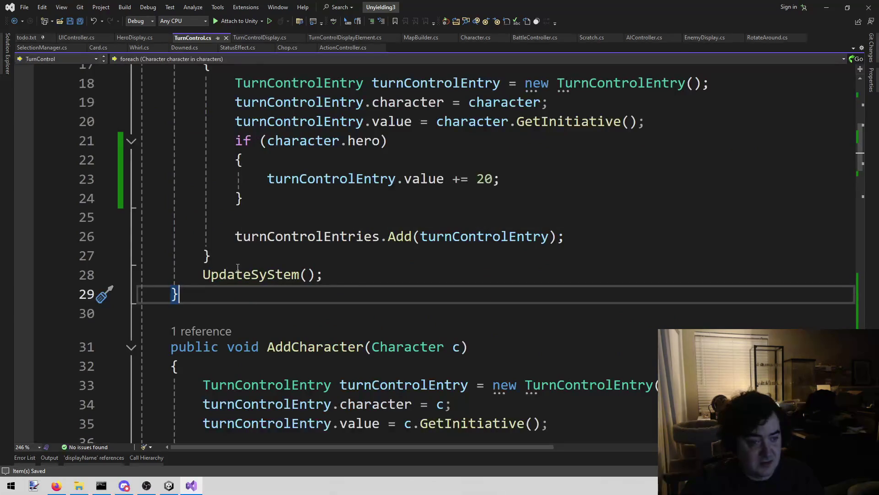
scroll(213, 308, down, 5)
scroll(213, 308, down, 6)
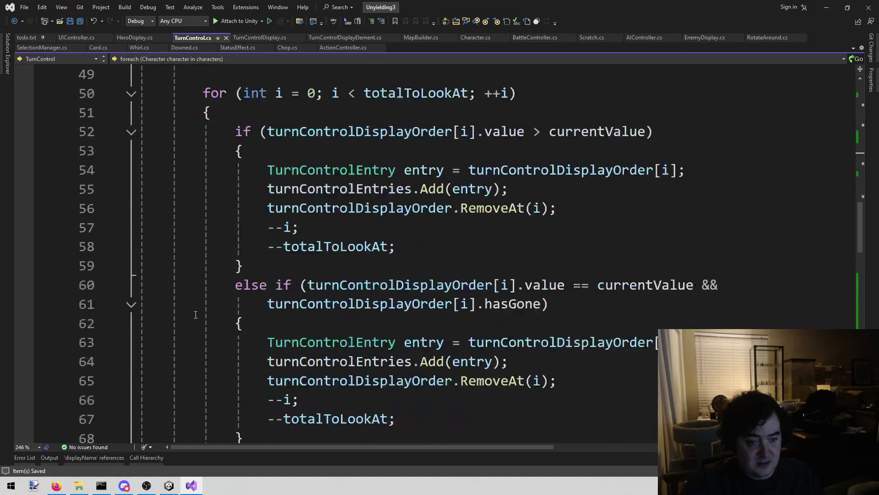
scroll(196, 311, up, 8)
scroll(193, 313, up, 8)
scroll(193, 313, down, 17)
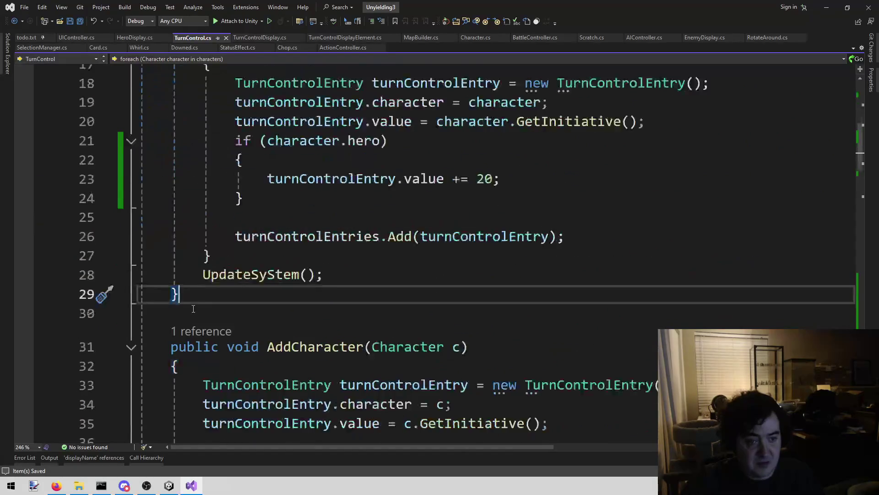
click(169, 485)
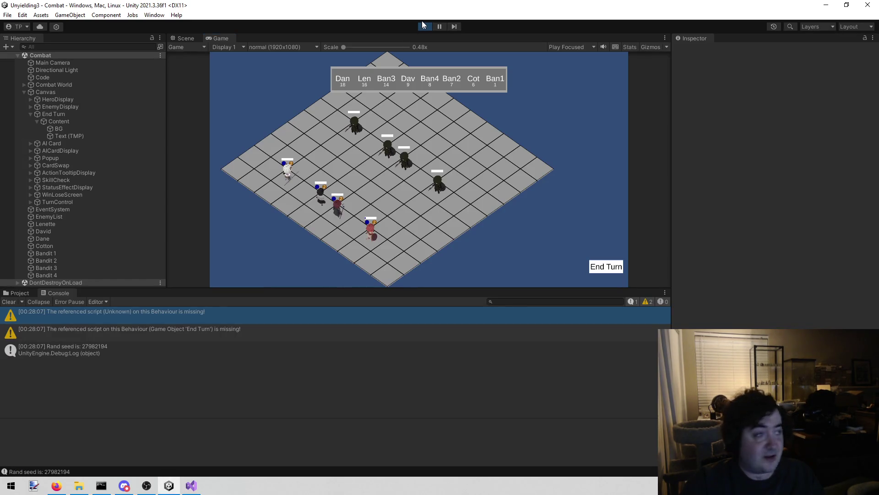
Stop Play mode, clear the Console, and replay to test the hero-first turn order.
click(425, 25)
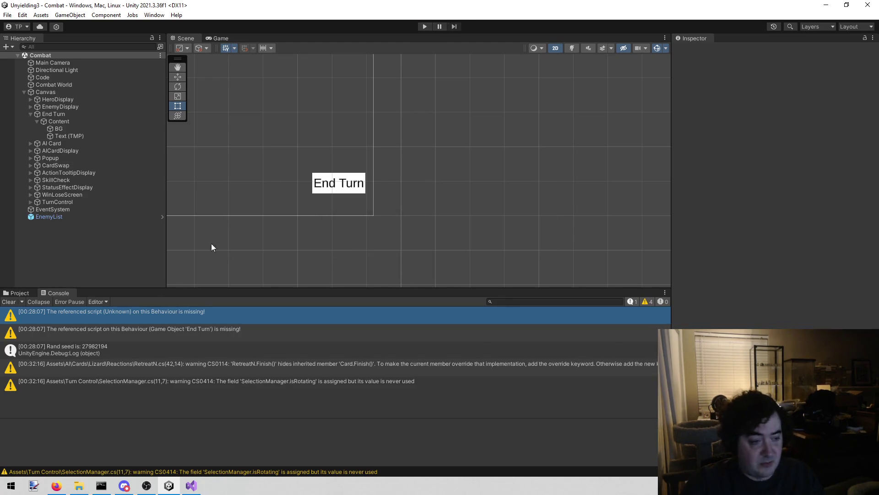
click(9, 301)
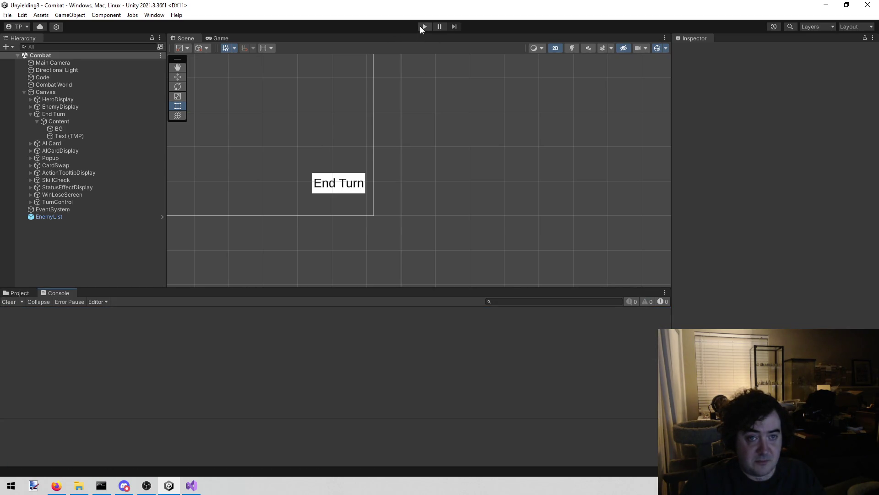
click(420, 26)
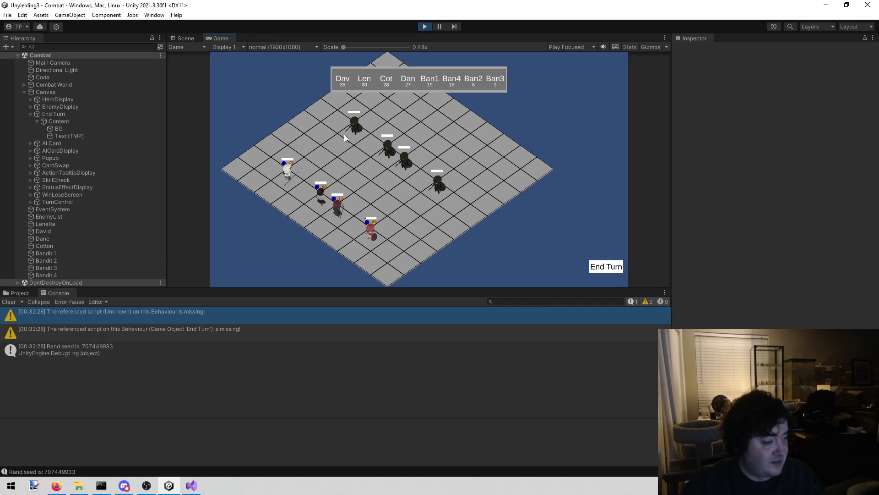
End the opening turn, then move David and cast an attack on a bandit.
key(alt+Tab)
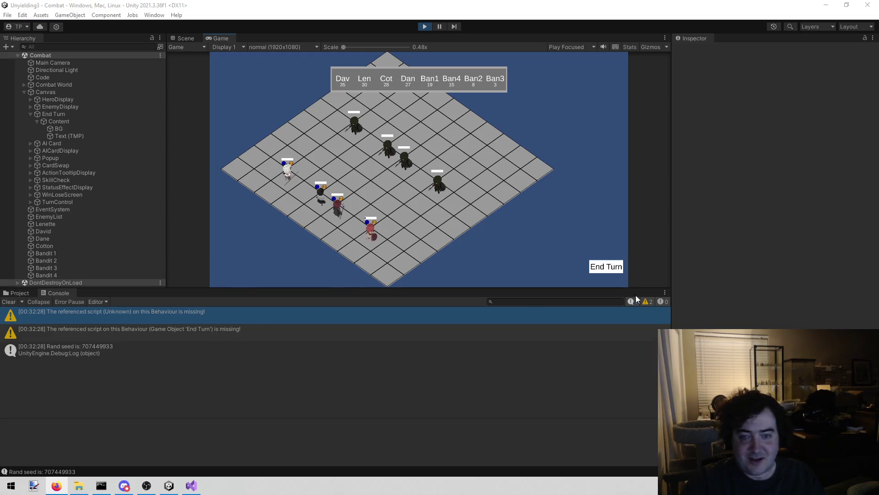
click(606, 268)
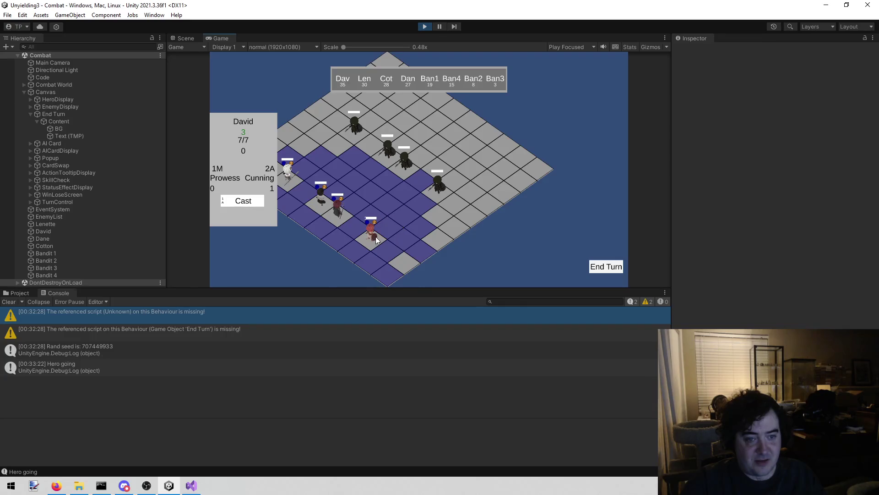
click(378, 192)
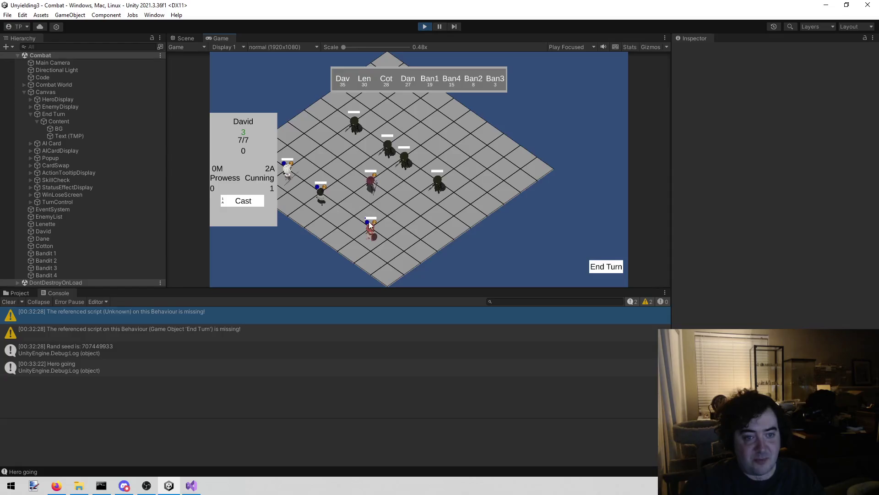
click(248, 202)
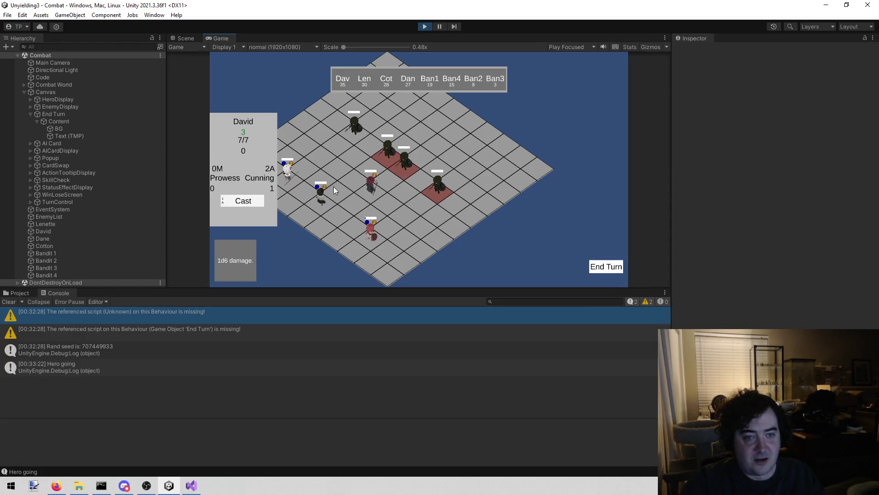
click(409, 180)
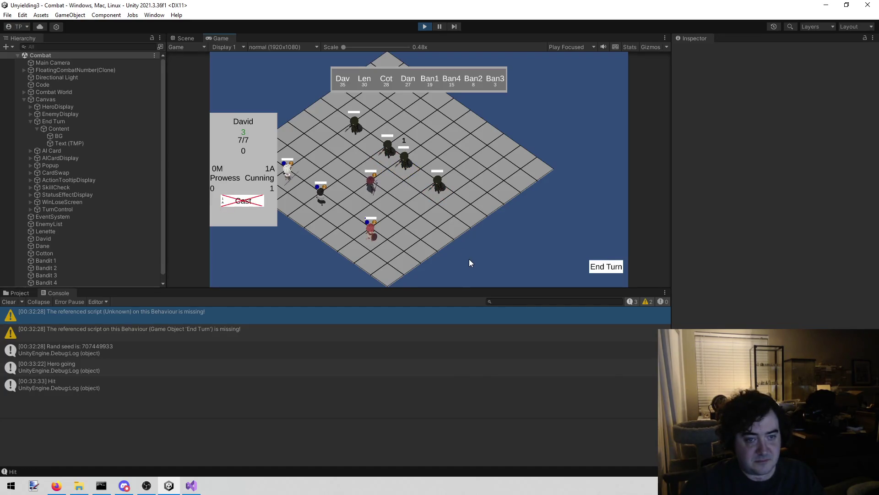
End David's turn, move Lenette two tiles, and stop the game.
click(605, 267)
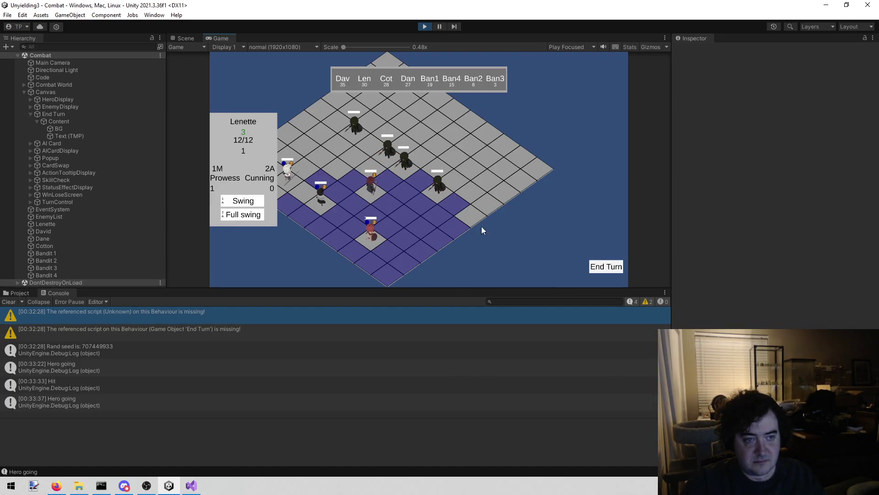
click(411, 217)
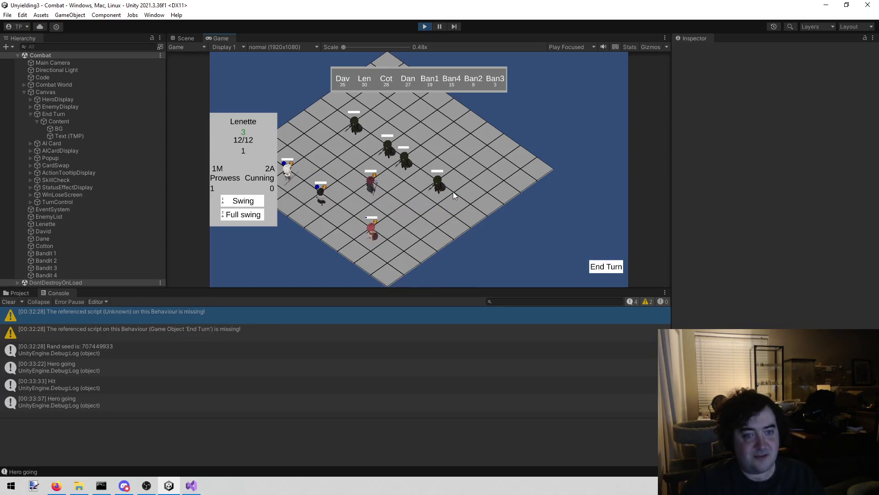
click(452, 191)
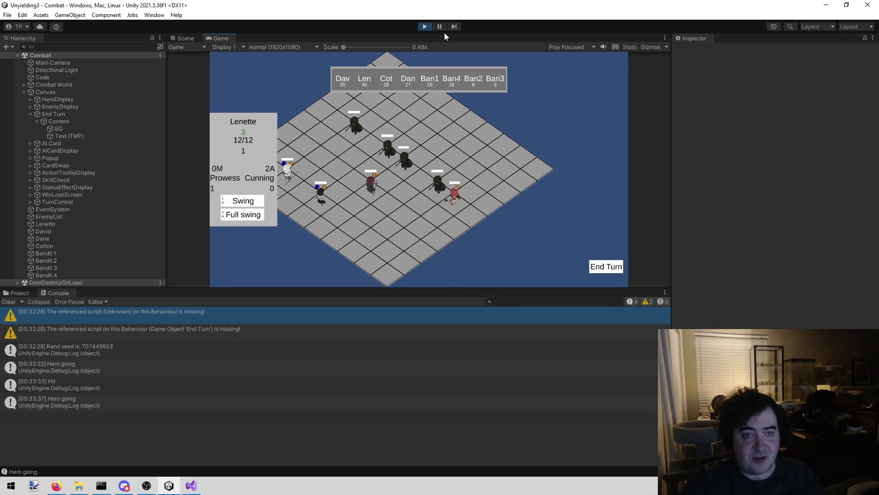
click(422, 30)
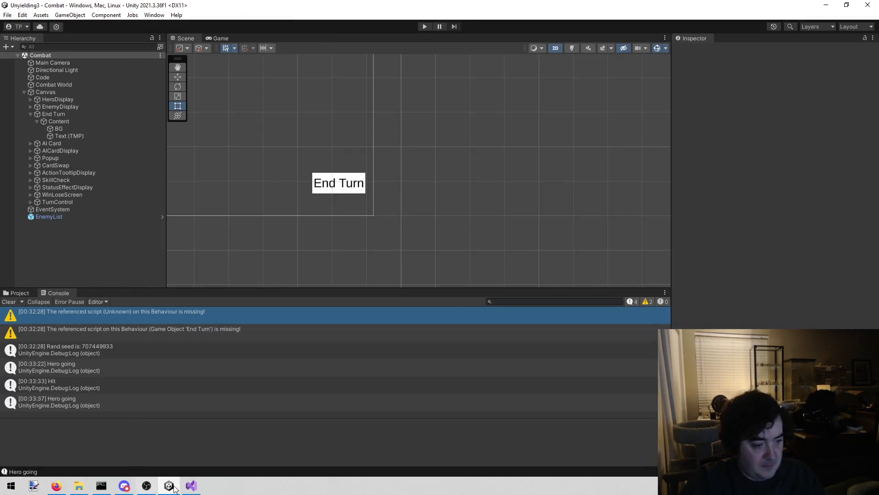
click(191, 485)
click(28, 37)
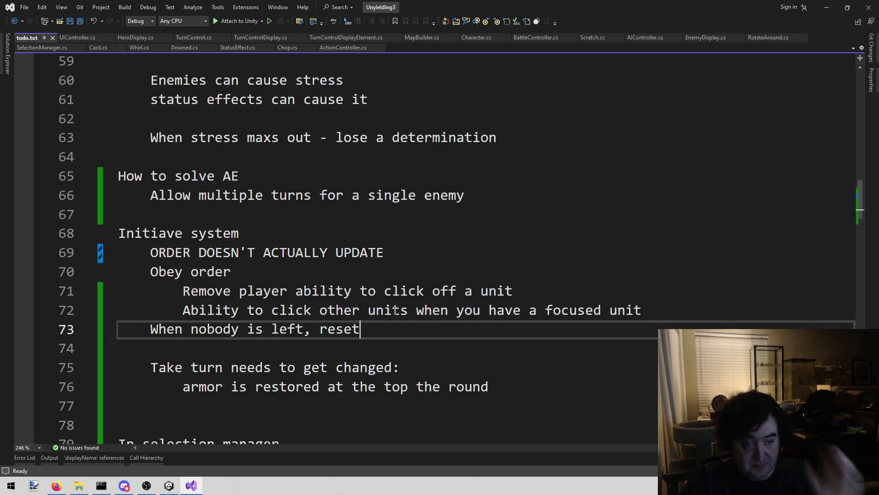
Replace the click-off-a-unit todo with 'Make movement no consume totally' under Obey order and save.
mouse_move(563, 275)
mouse_down()
mouse_move(557, 288)
mouse_move(193, 295)
mouse_move(563, 274)
mouse_move(321, 312)
mouse_move(118, 293)
mouse_up()
key(BackSpace)
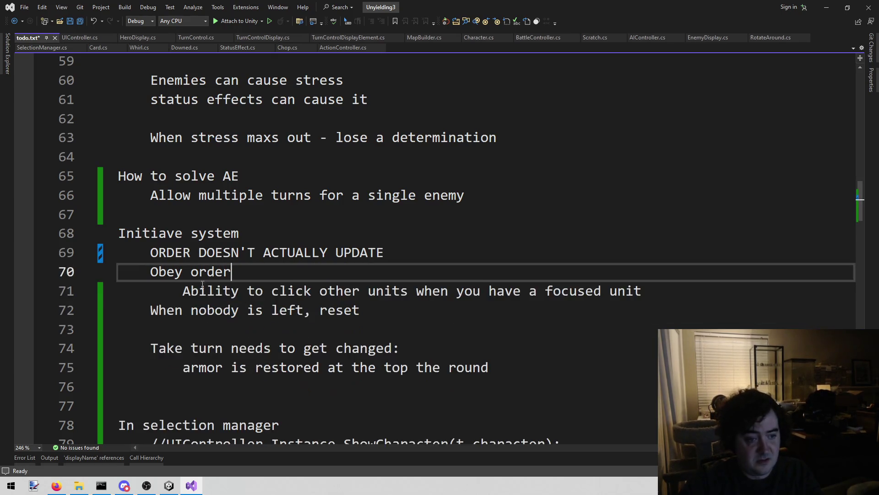
mouse_move(193, 291)
mouse_down()
mouse_move(234, 273)
mouse_move(642, 308)
mouse_move(638, 297)
mouse_up()
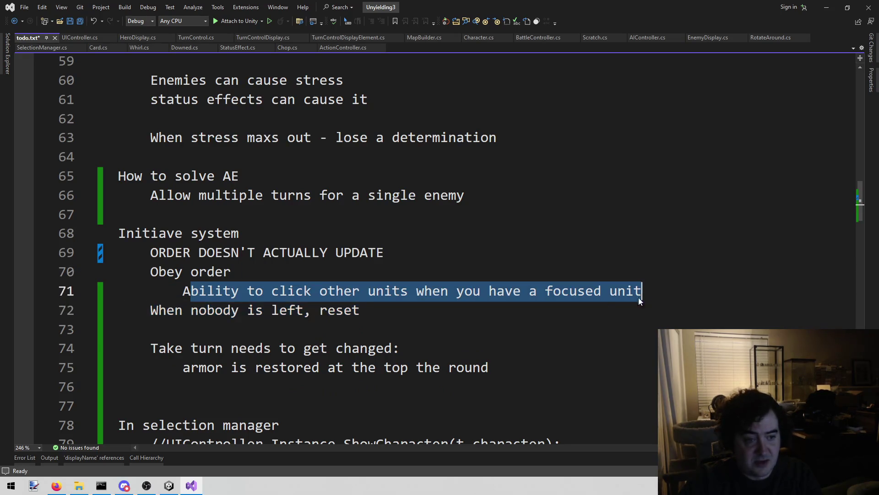
click(293, 272)
key(Return)
key(Tab)
text(Make movement no consume totally)
key(ctrl+s)
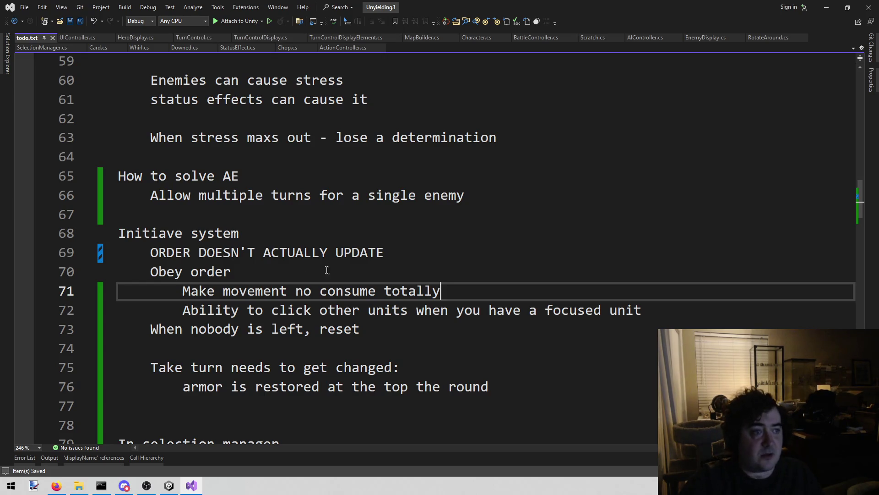
Close the Unity editor.
click(476, 232)
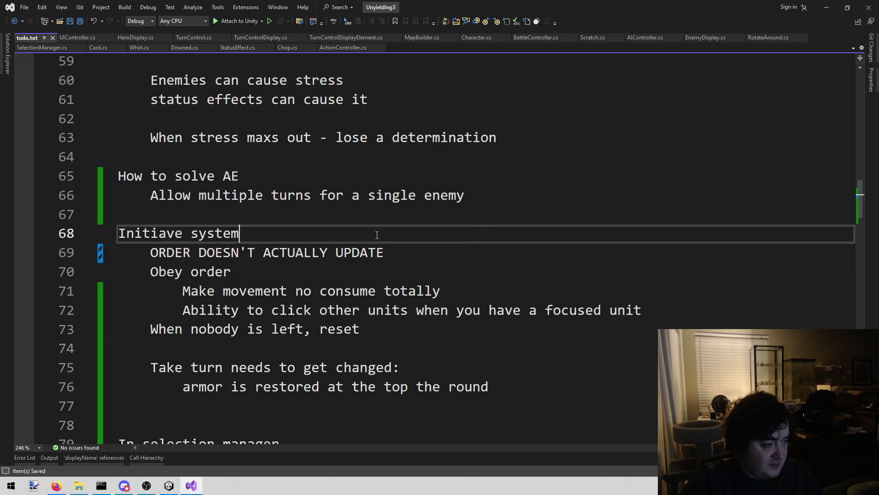
key(alt+Tab)
click(868, 5)
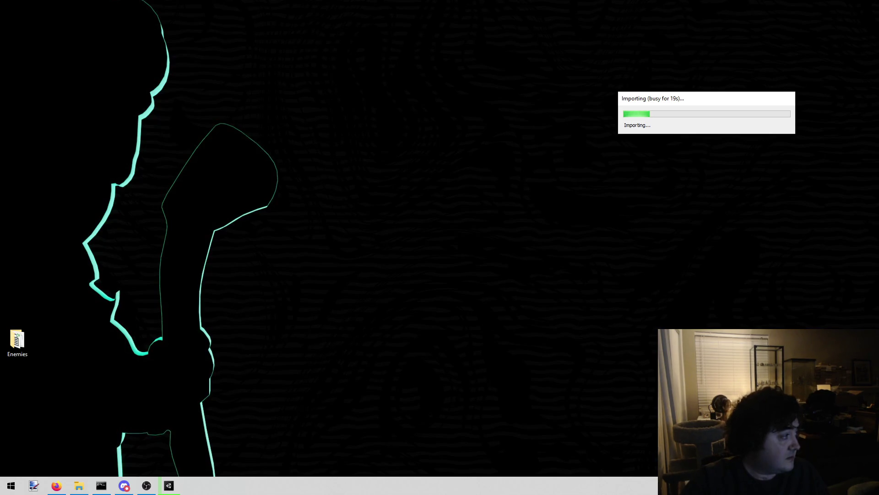
Launch the project's C# solution through Assets > Open C# Project.
click(56, 486)
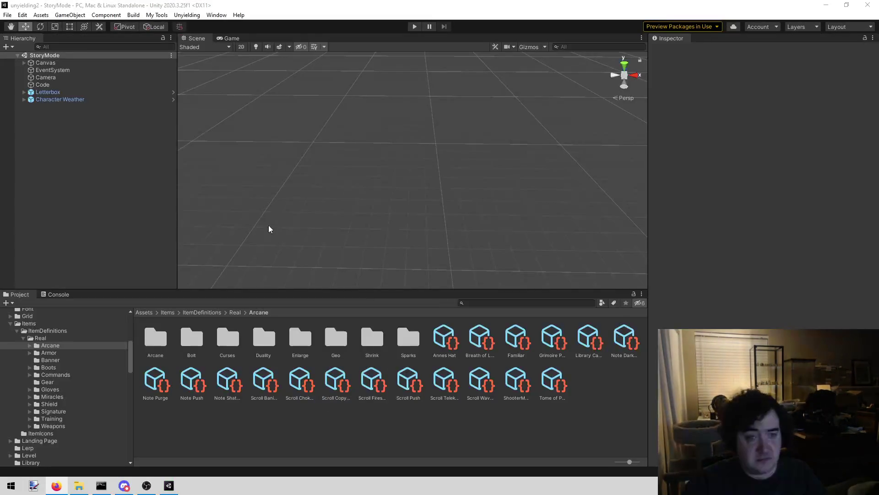
click(45, 16)
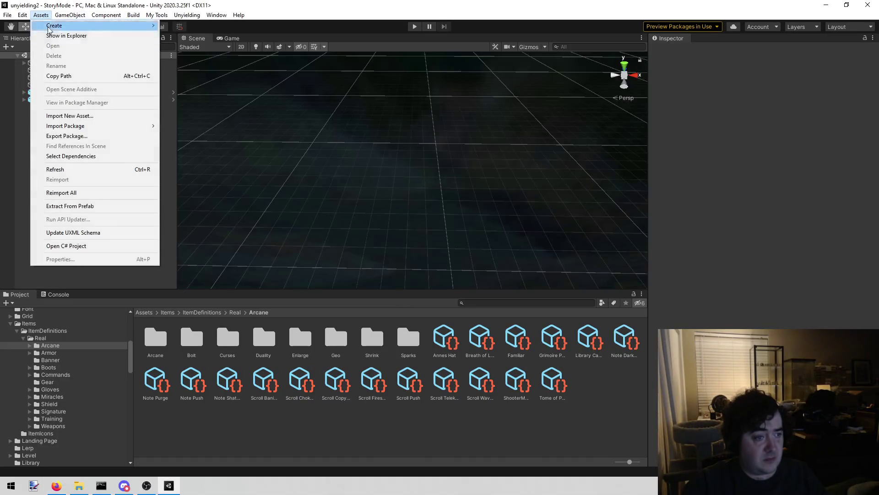
click(62, 246)
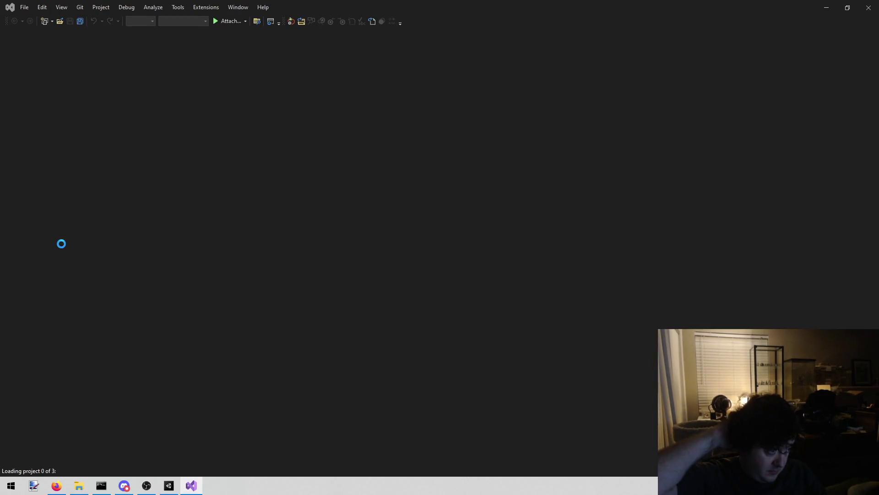
Undo the stray 'ma' accidentally typed into todo.txt.
click(282, 193)
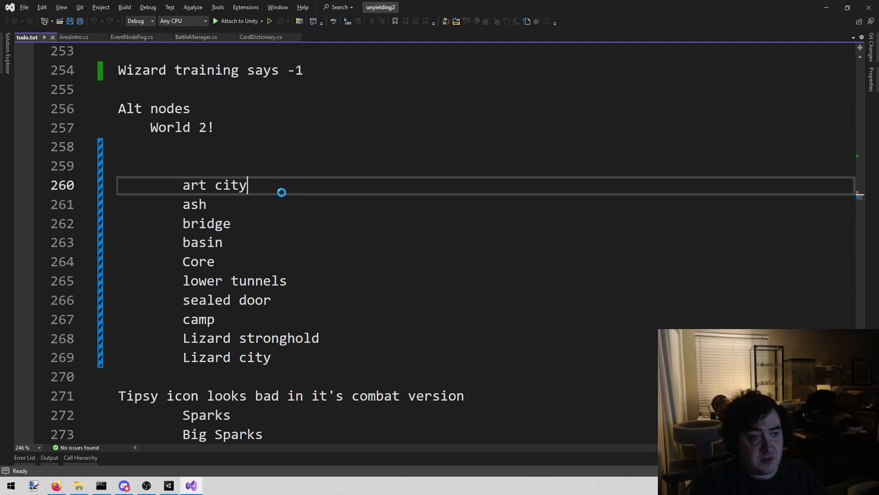
text(ma)
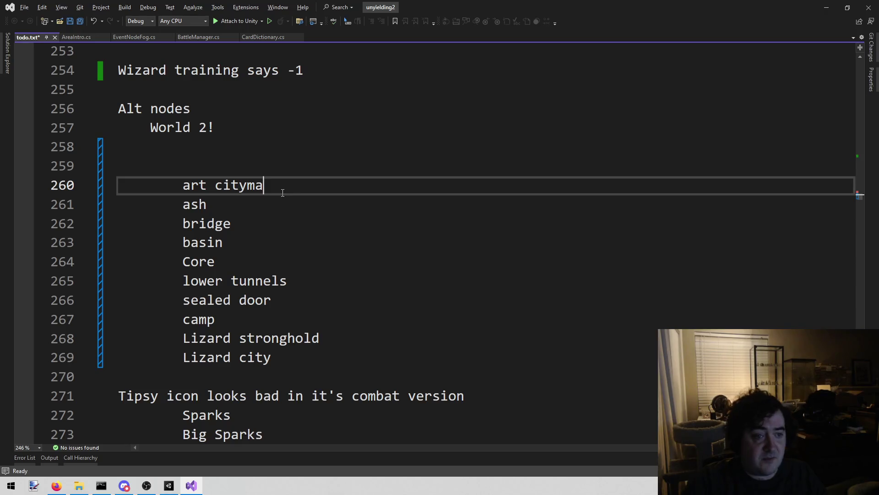
key(ctrl+z)
click(331, 162)
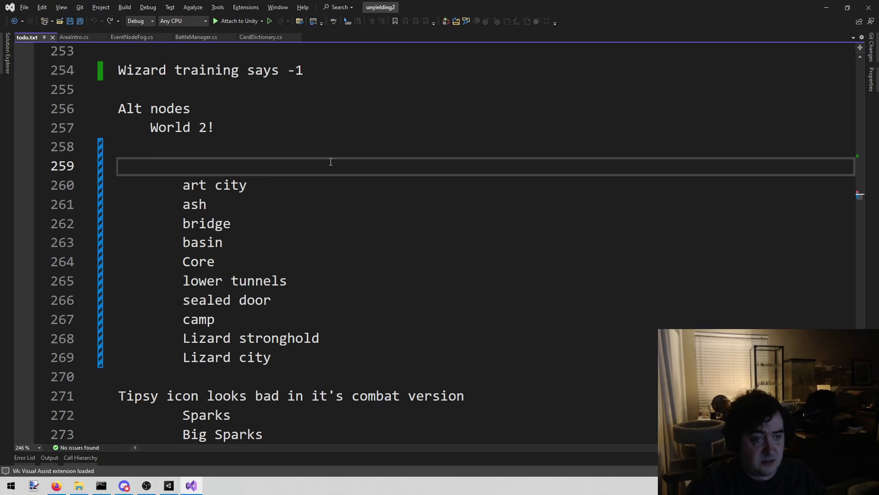
Browse the solution's 'map' file matches, like MapToken.cs, without opening any.
key(alt+shift+o)
text(map)
key(Escape)
key(alt+shift+o)
key(End)
key(Escape)
key(alt+shift+o)
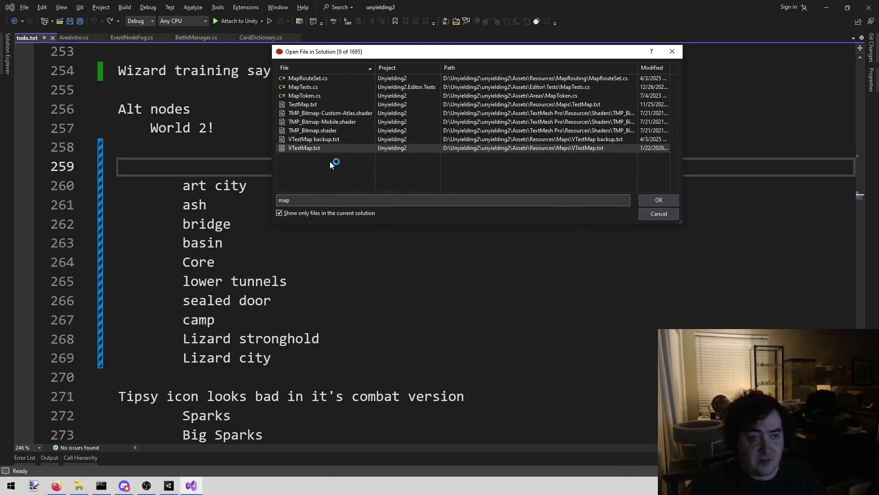
key(Up)
key(Up)
key(Up)
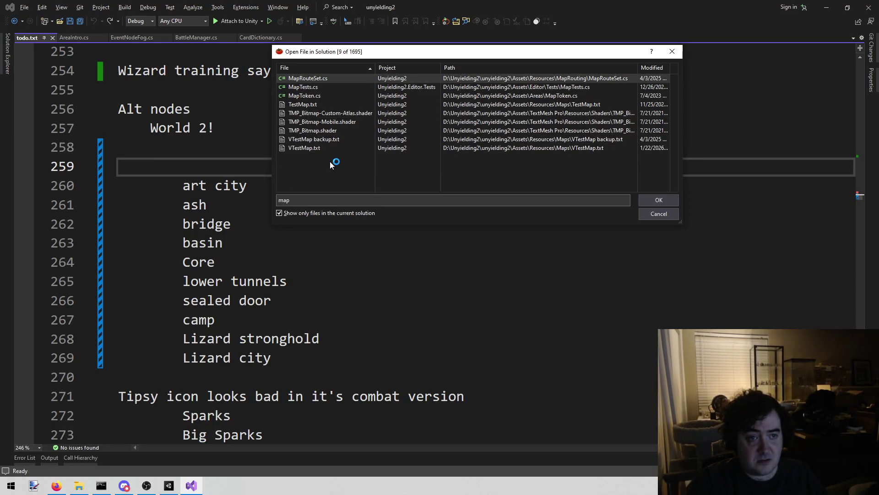
key(Down)
key(Down)
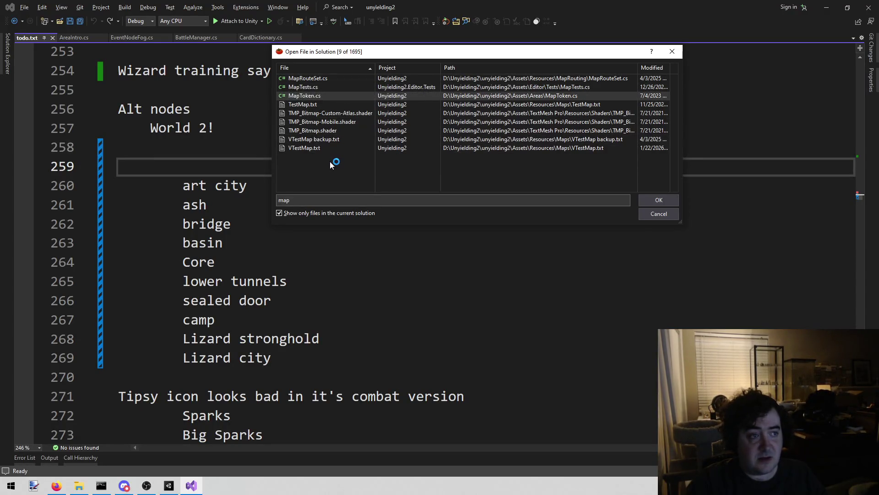
key(Escape)
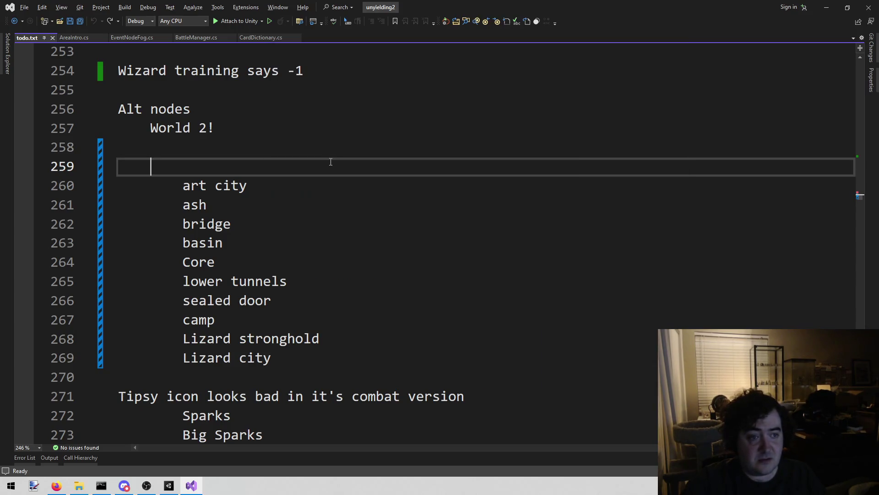
click(164, 488)
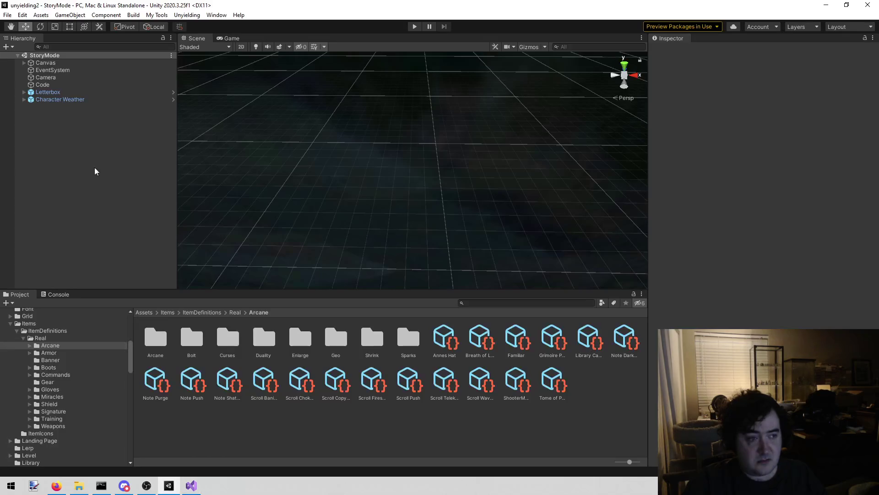
Load the Combat scene from the Unyielding menu and inspect the Code object's components.
click(187, 15)
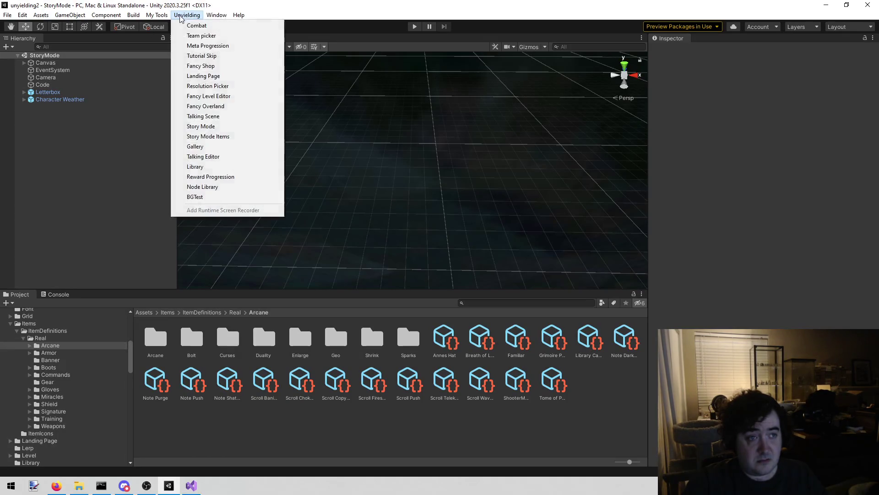
click(197, 22)
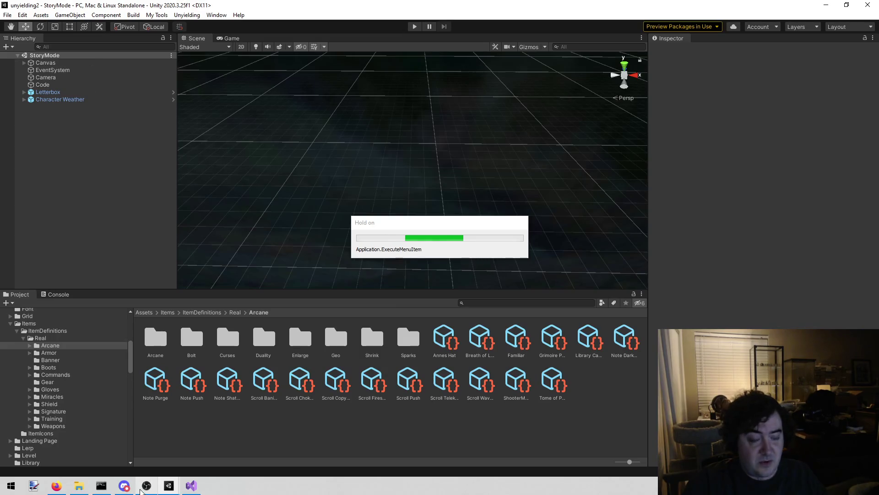
mouse_move(147, 481)
click(53, 85)
click(54, 93)
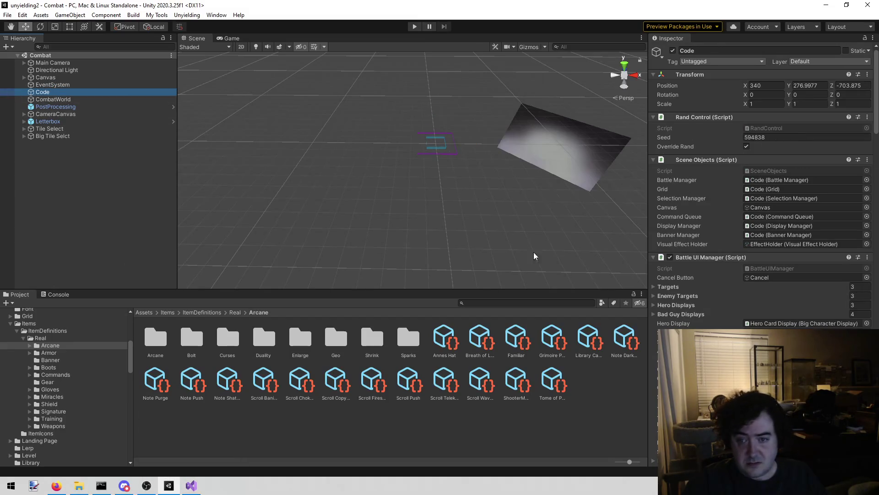
key(alt+Tab)
Open West Fight.txt via a 'west' file search, scroll through its map data, then close it.
key(shift+alt+o)
text(map)
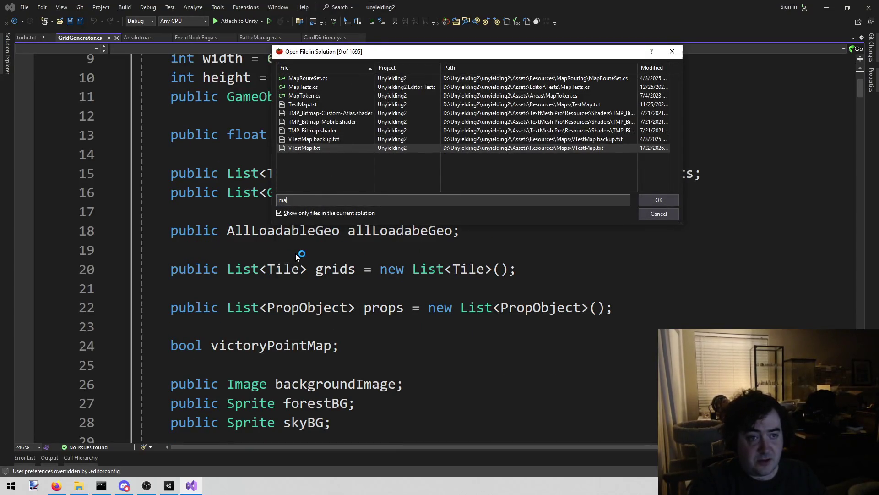
key(BackSpace)
key(BackSpace)
key(BackSpace)
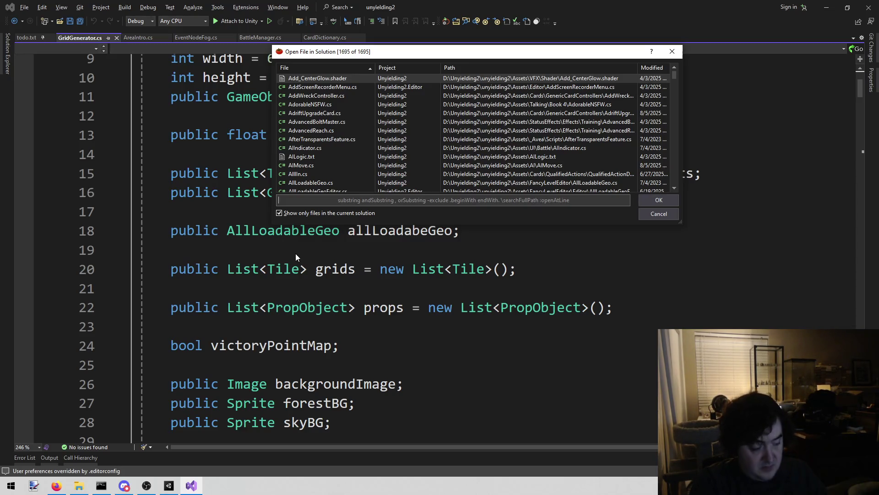
text(west)
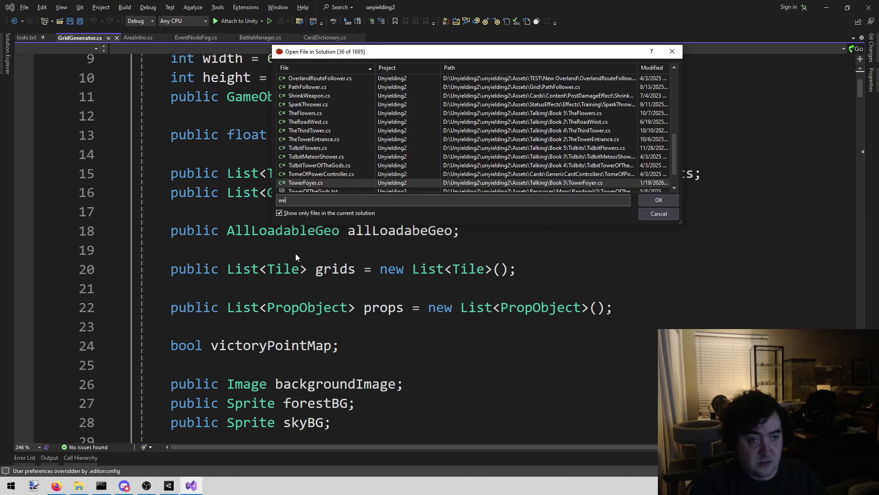
key(Return)
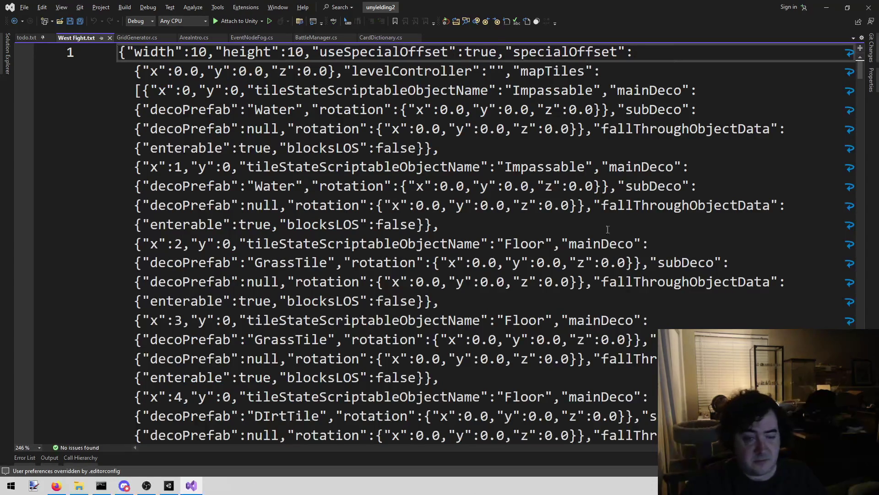
scroll(386, 85, down, 20)
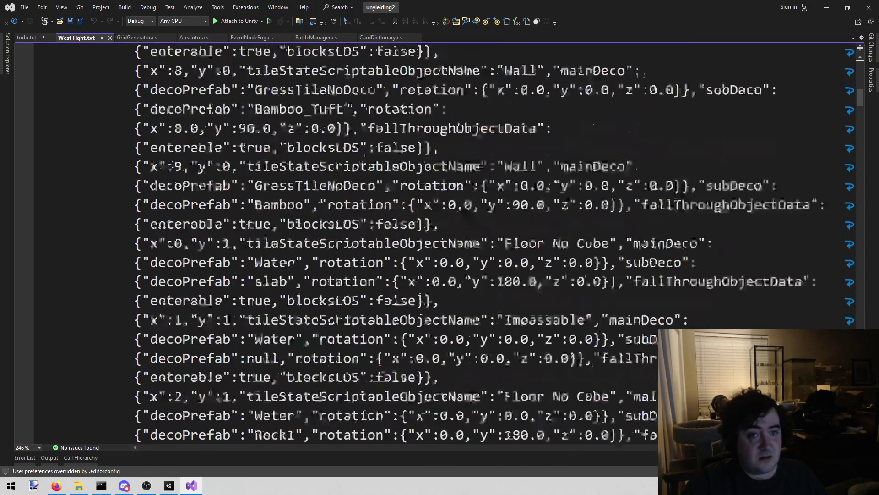
scroll(369, 153, down, 20)
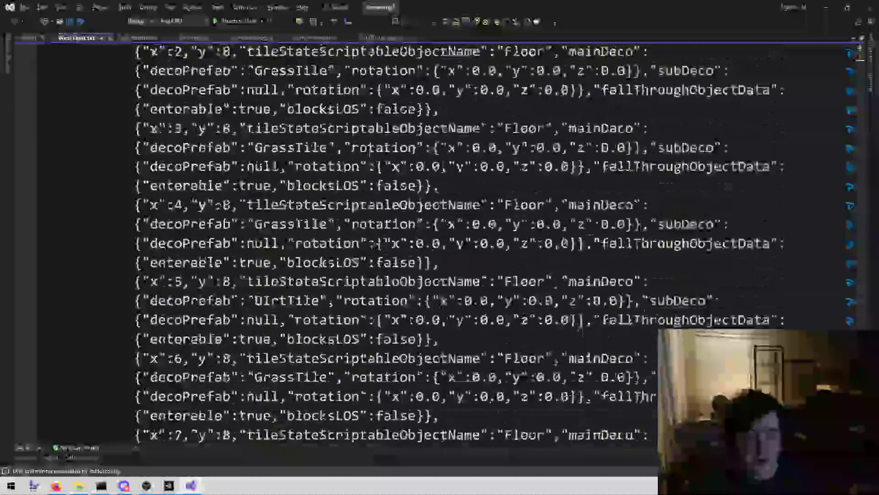
scroll(501, 245, up, 20)
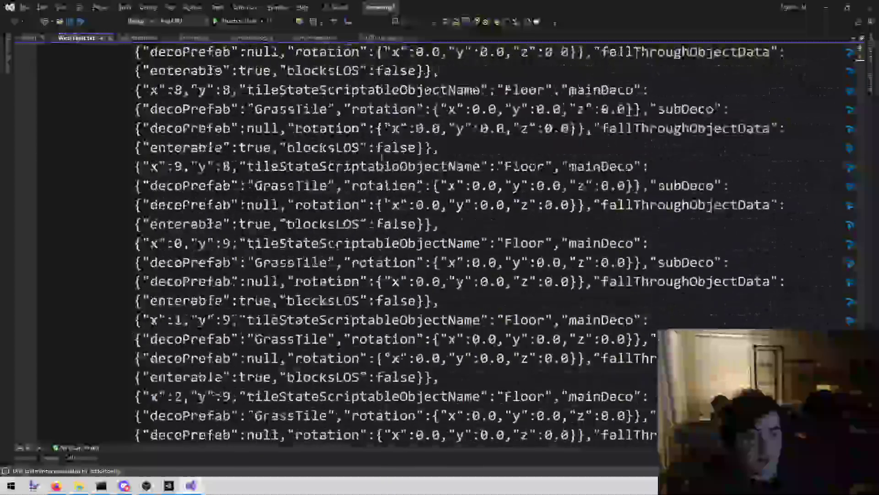
scroll(500, 245, up, 20)
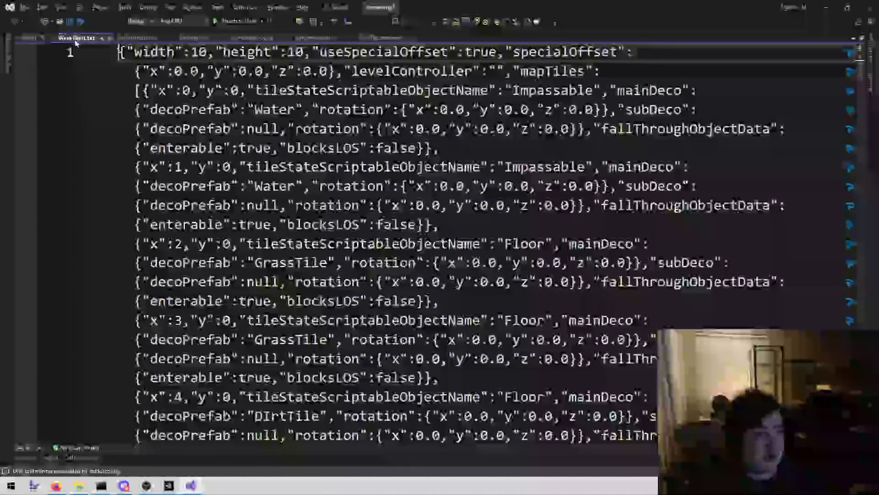
middle_click(69, 37)
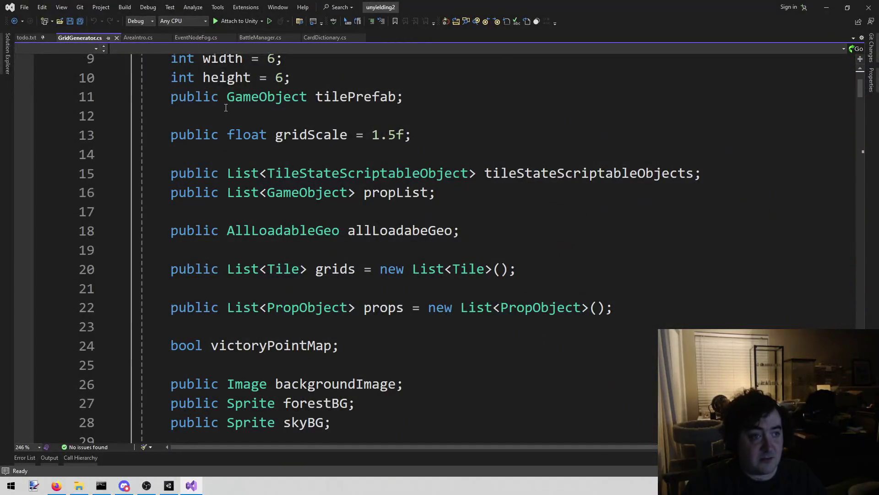
scroll(226, 108, up, 3)
scroll(189, 212, down, 2)
scroll(189, 212, down, 7)
mouse_move(171, 133)
mouse_down()
mouse_move(245, 171)
mouse_move(325, 346)
mouse_up()
scroll(325, 344, down, 2)
scroll(325, 344, up, 2)
click(315, 130)
scroll(315, 132, down, 2)
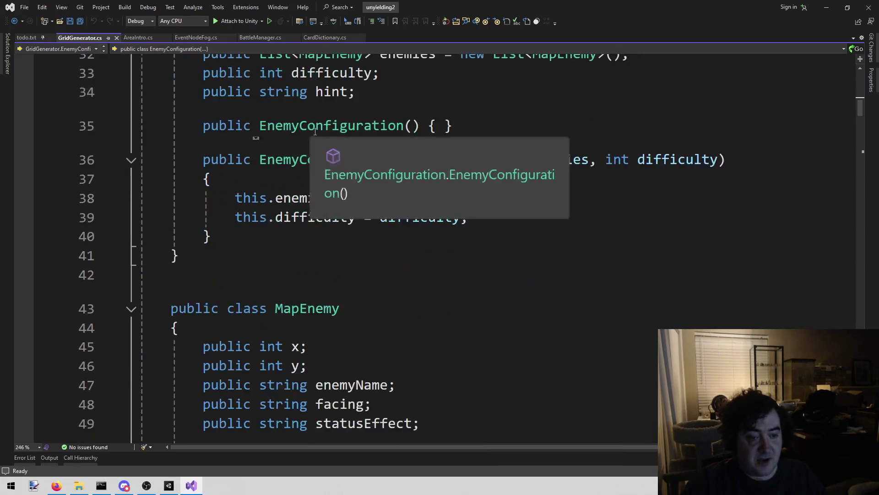
click(339, 308)
scroll(353, 280, down, 6)
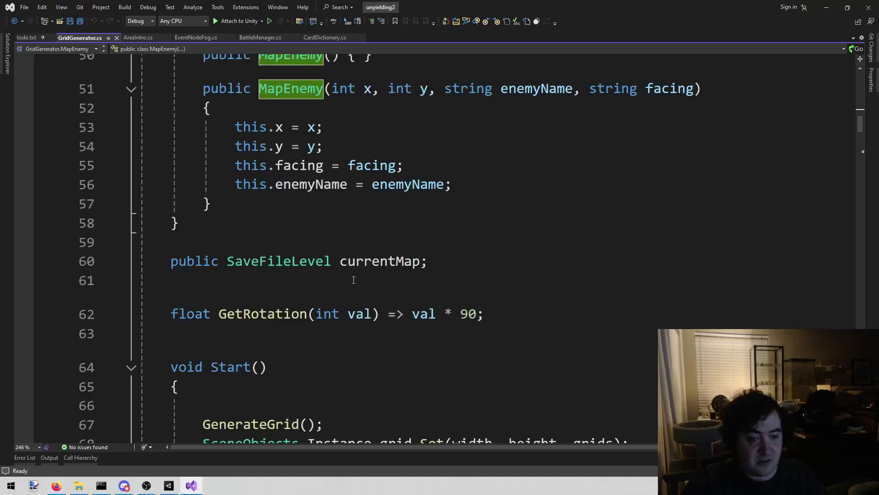
scroll(321, 280, down, 6)
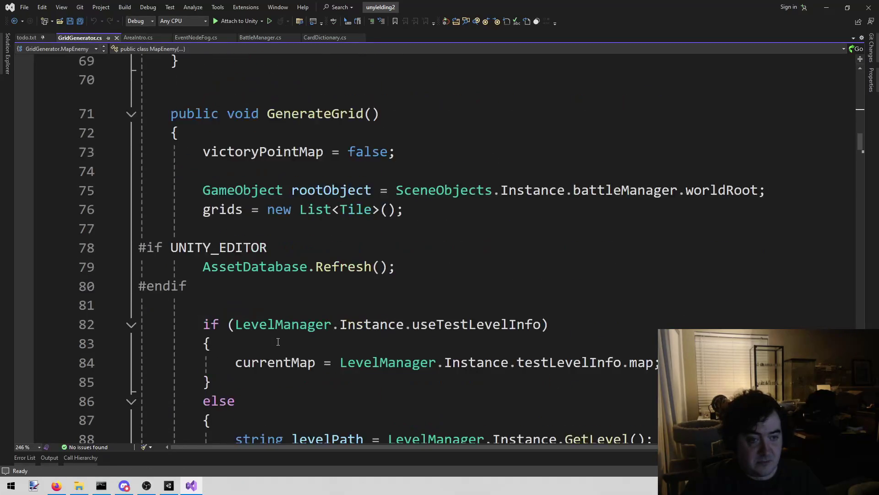
scroll(316, 337, up, 20)
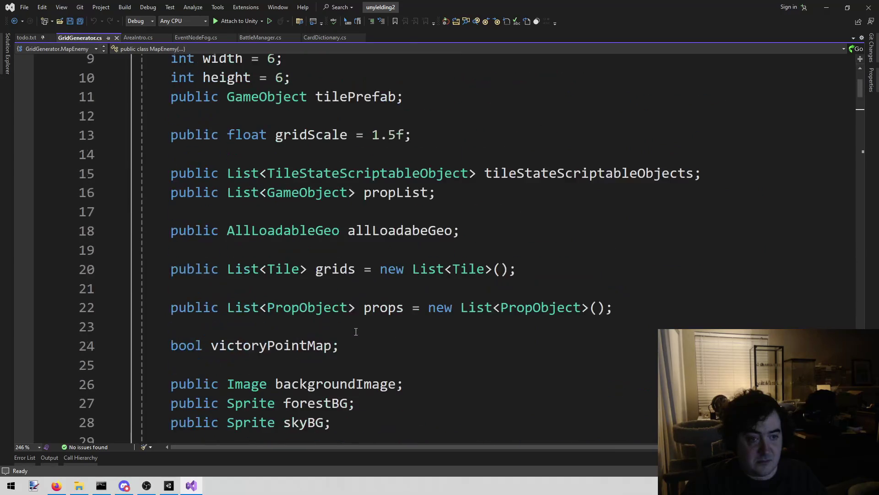
scroll(394, 313, up, 1)
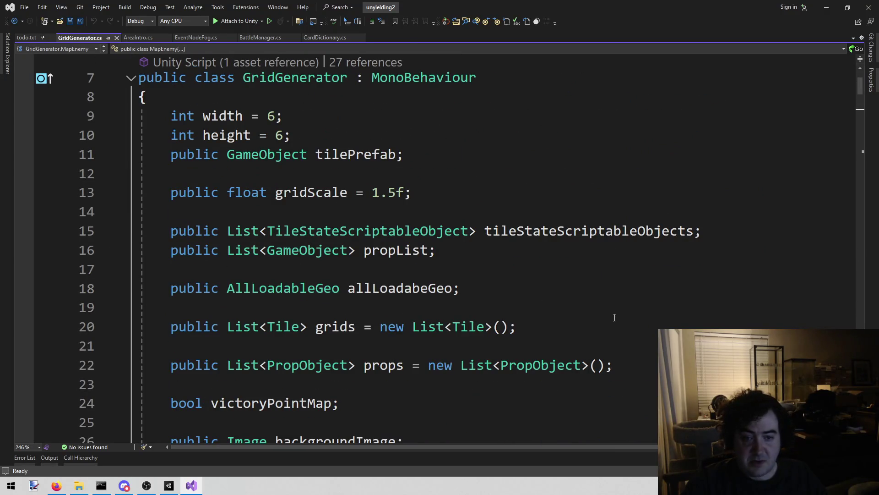
scroll(577, 314, down, 20)
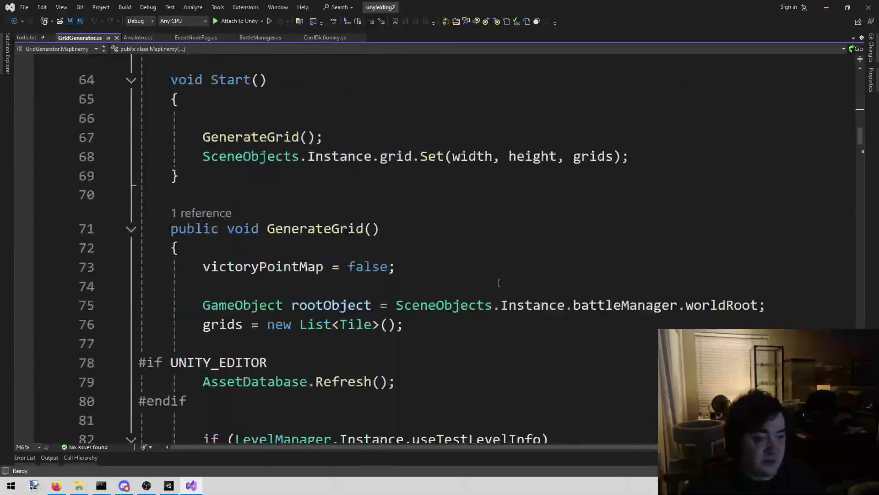
scroll(471, 281, down, 1)
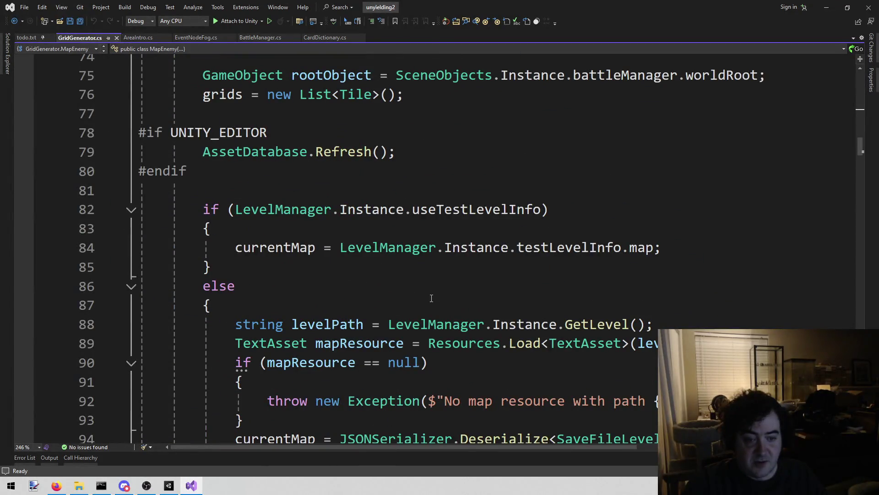
click(441, 275)
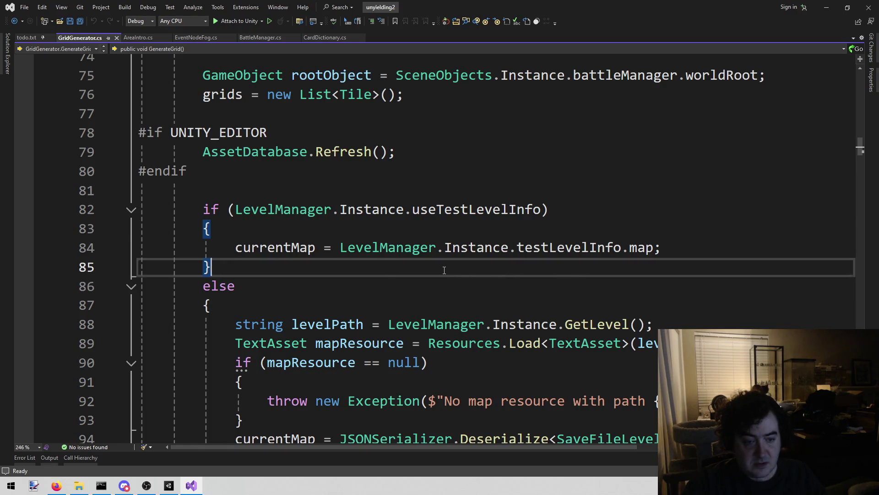
scroll(442, 274, down, 1)
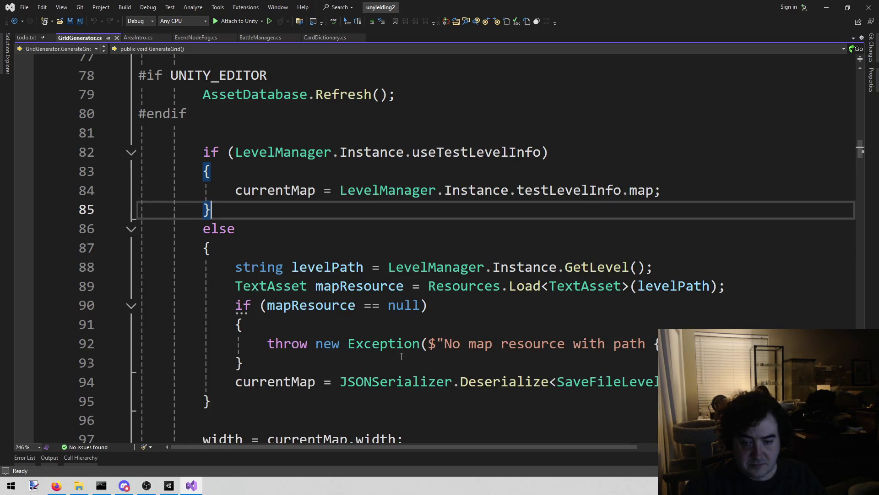
scroll(402, 356, down, 1)
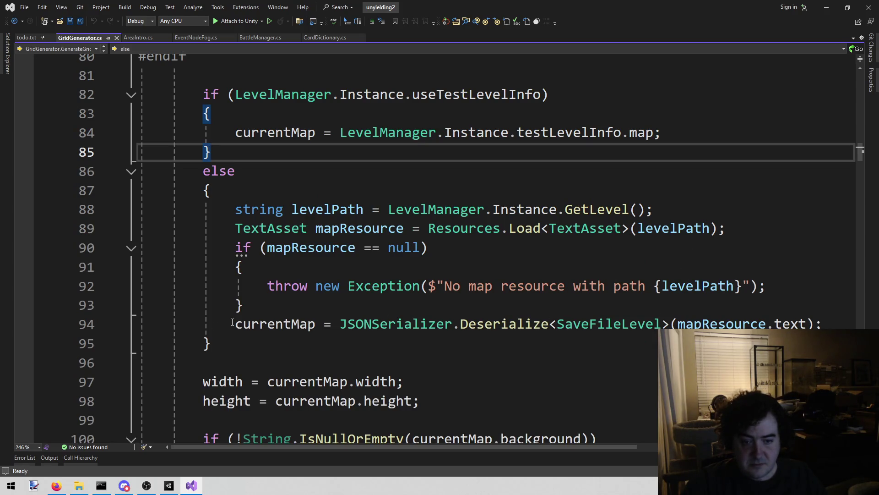
mouse_move(460, 324)
mouse_down()
mouse_move(606, 325)
mouse_move(549, 324)
mouse_up()
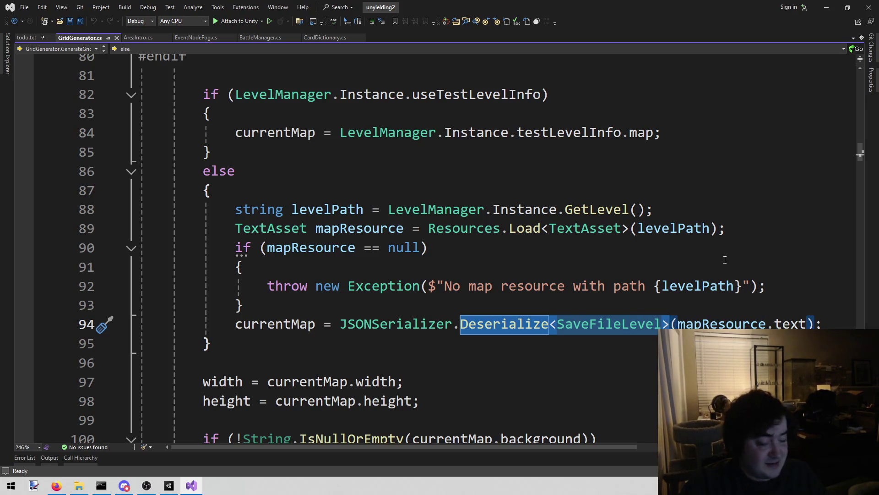
click(725, 266)
click(790, 270)
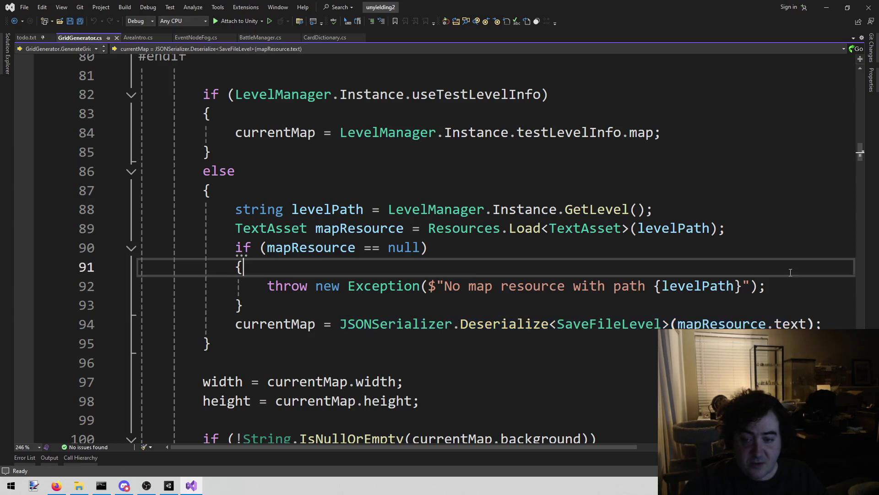
click(791, 324)
click(299, 323)
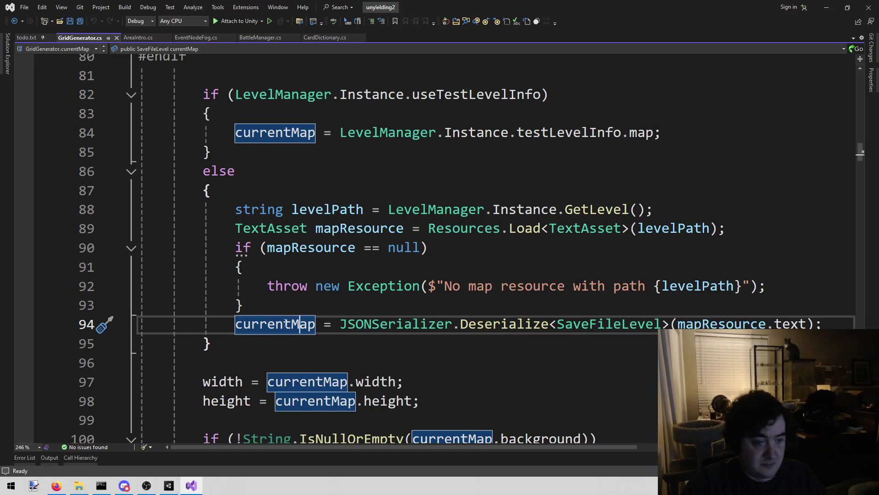
key(Up)
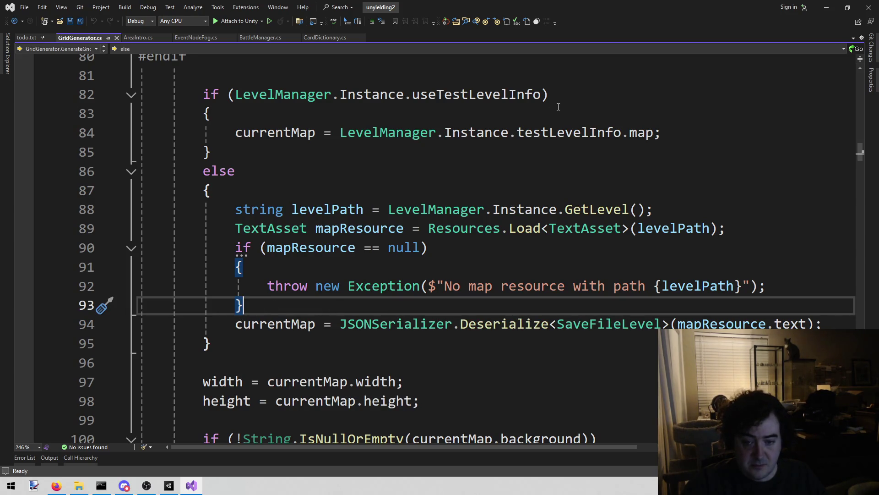
click(567, 361)
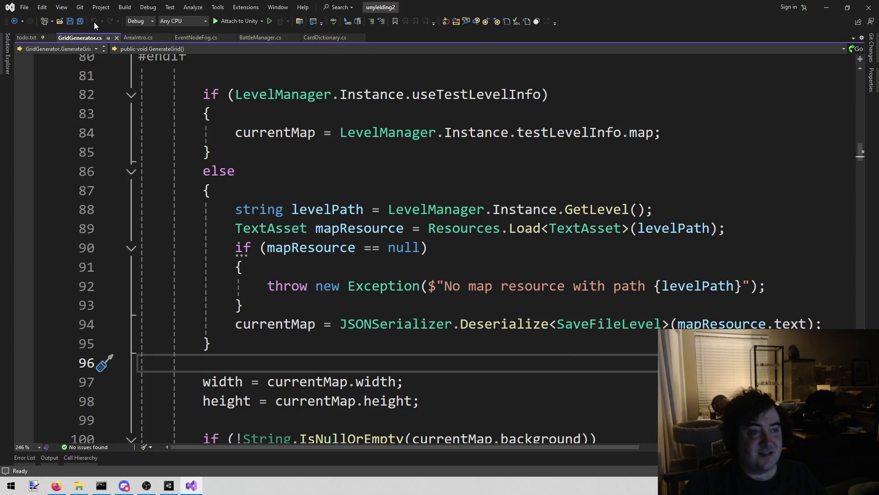
Close GridGenerator.cs and bring up the crosslane_draft.png landscape draft in Firefox.
middle_click(80, 41)
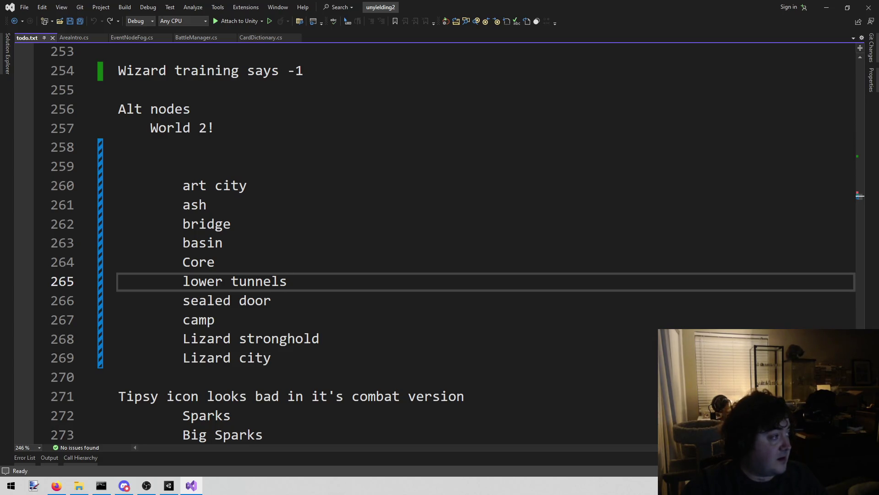
key(alt+Tab)
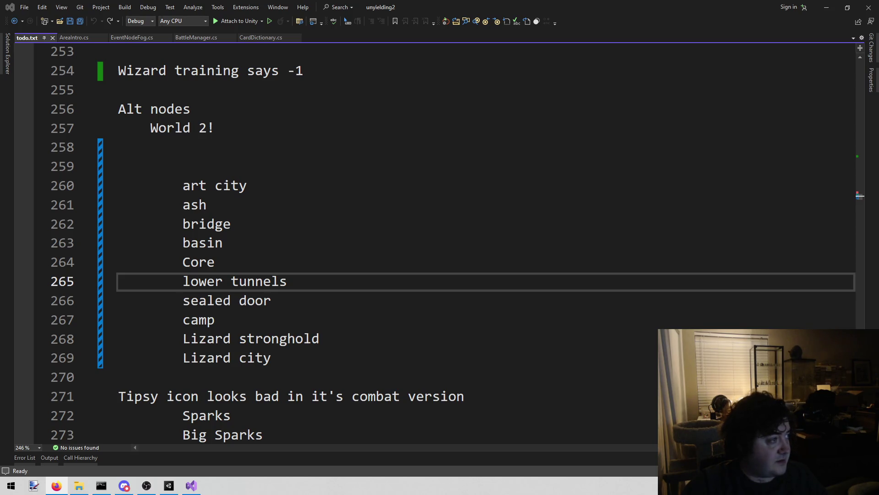
key(alt+Tab)
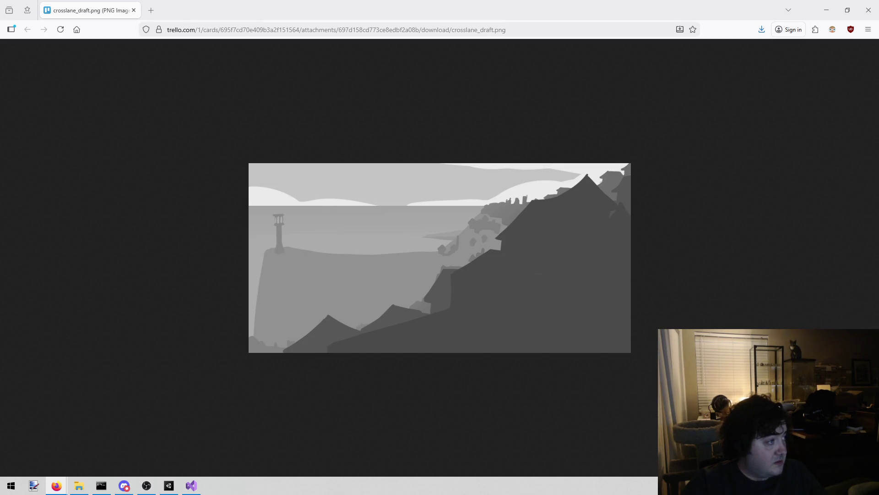
Open the colourful map attachment in its own tab and close the crosslane_draft tab.
drag(207, 0, 207, 13)
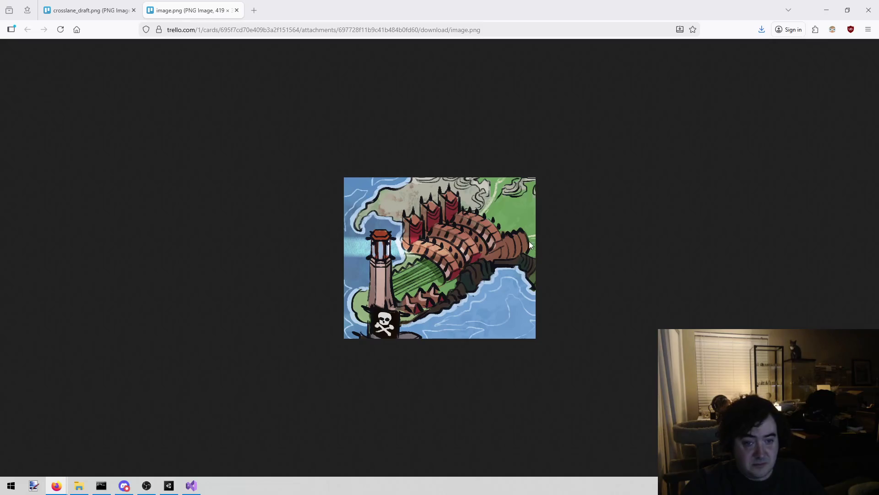
click(115, 14)
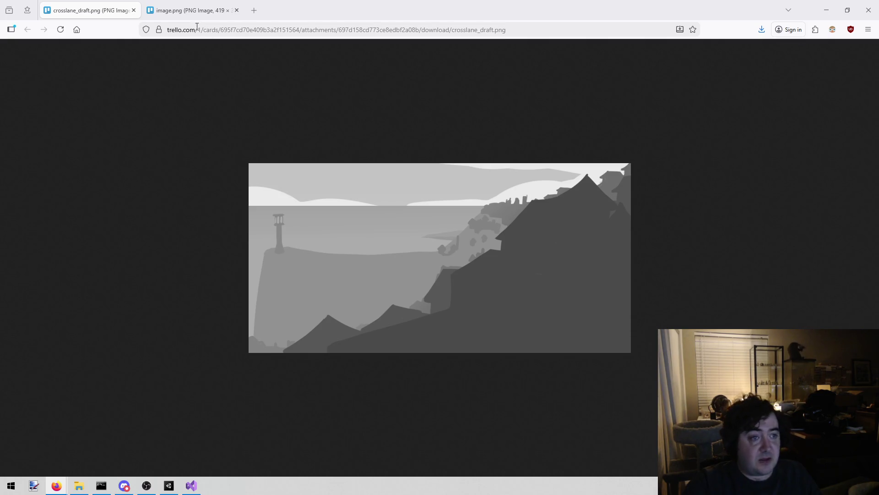
click(133, 10)
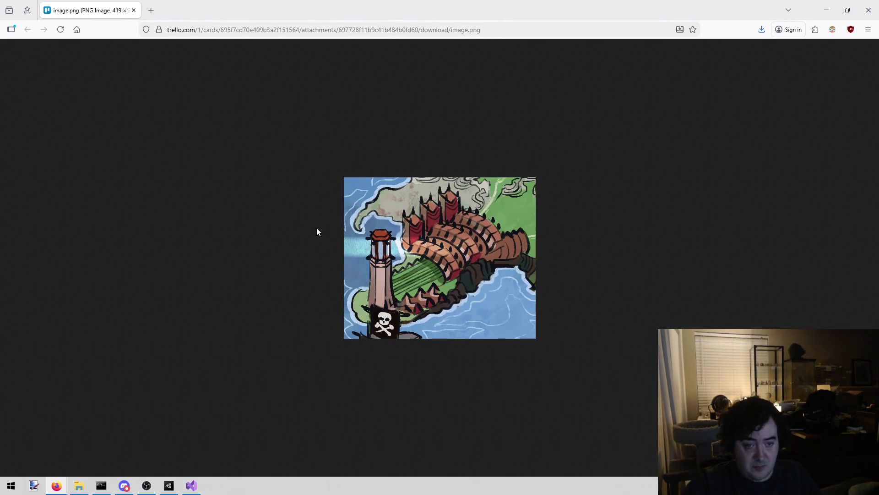
key(alt+Tab)
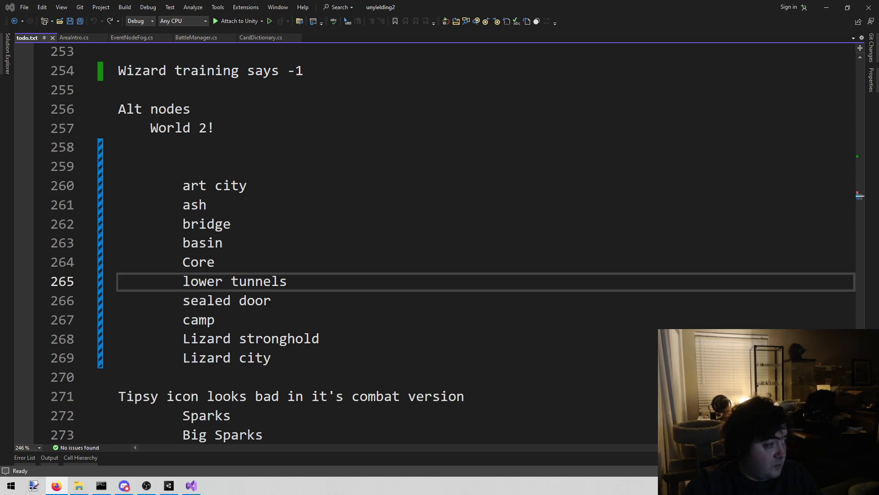
key(alt+Tab)
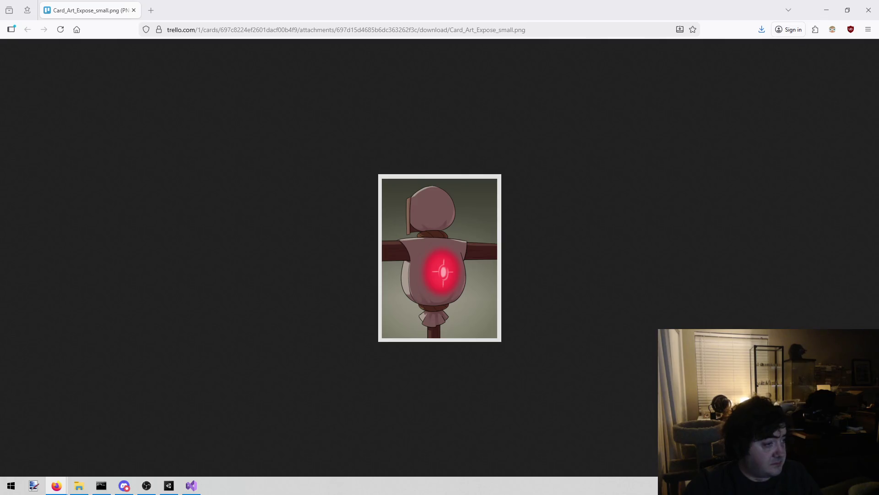
Save the full-size Card_Art_Expose.png image from a new tab, then close that tab.
drag(606, 134, 193, 14)
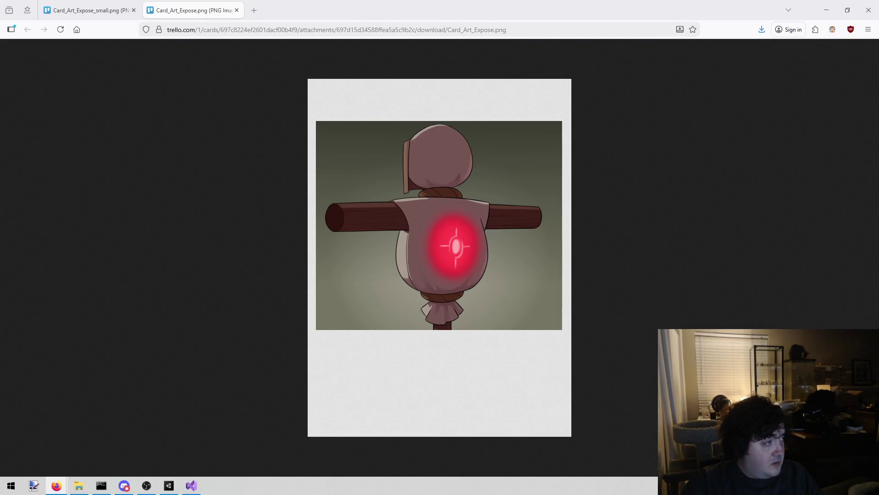
right_click(286, 190)
click(367, 201)
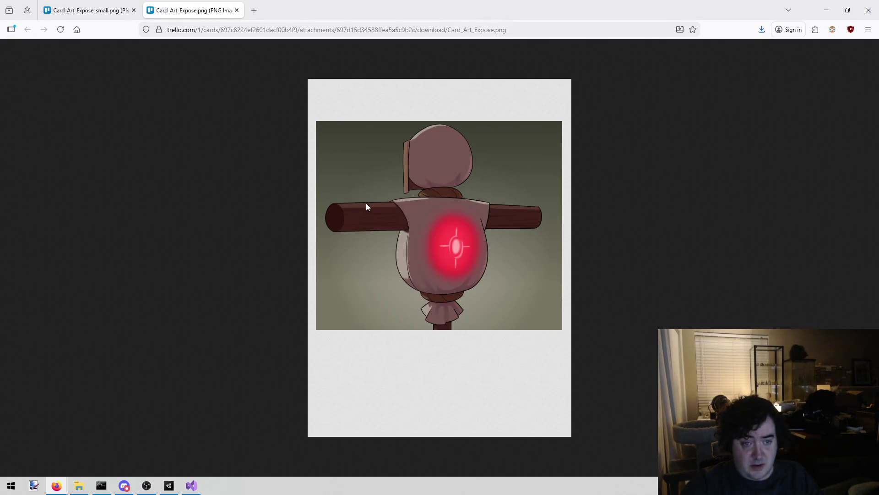
click(361, 234)
click(235, 10)
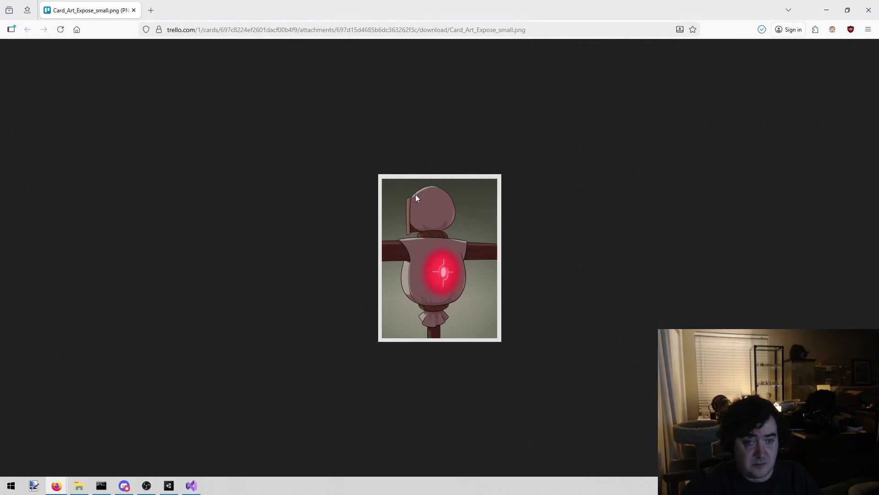
Save the small Card_Art_Expose_small.png image and bring the Unity editor forward.
key(ctrl+s)
click(360, 233)
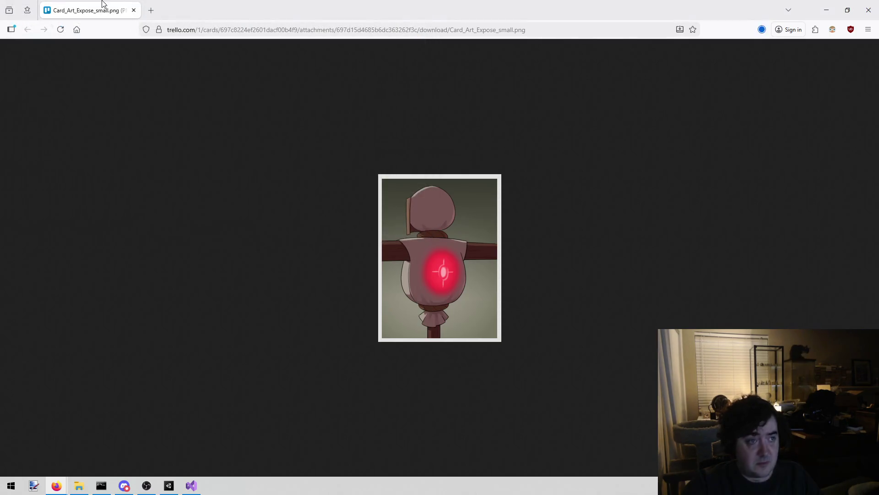
key(alt+Tab)
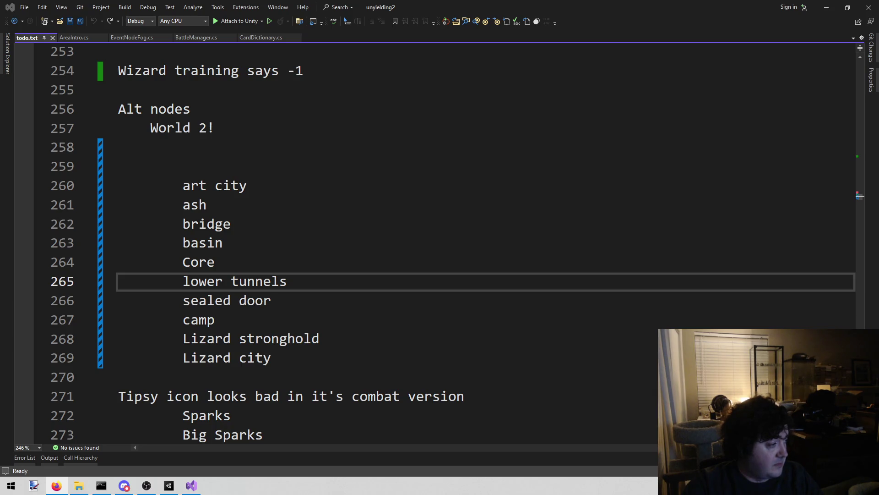
click(168, 485)
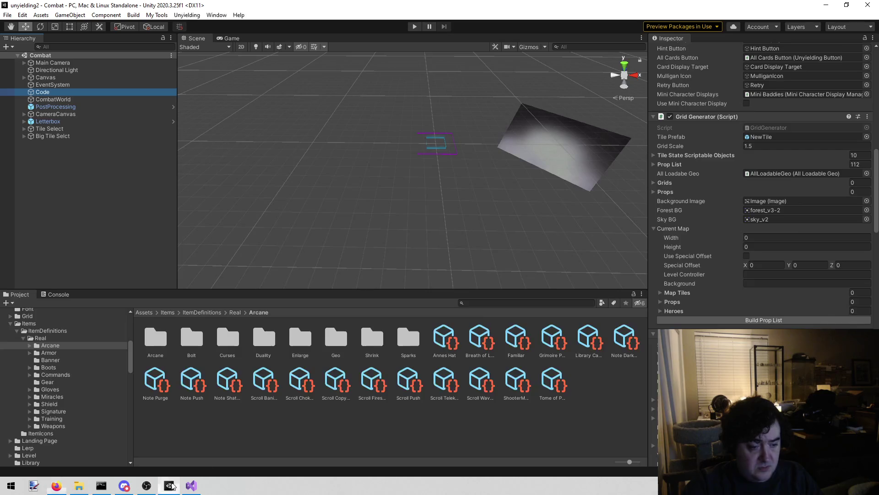
Search Unity's project assets for 'skybo' to list SkyBoat1, Skyboat2 and the TidbitSkyB script.
click(519, 303)
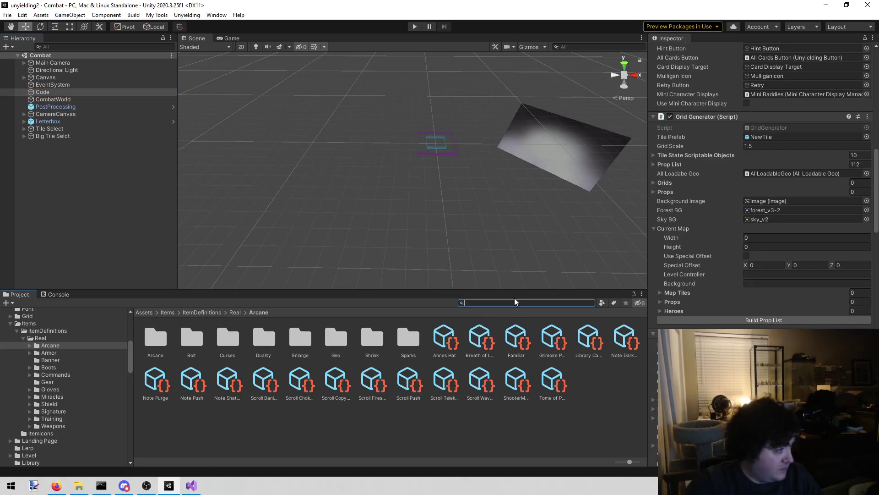
text(edge)
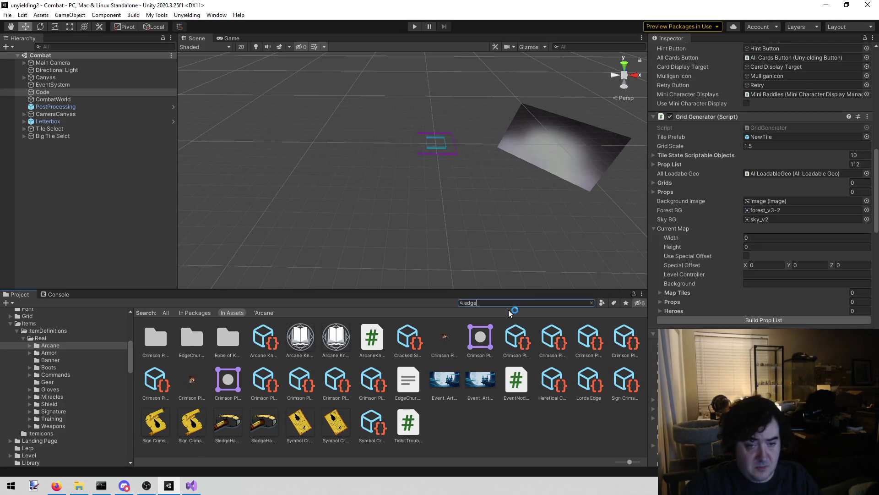
text(skybo)
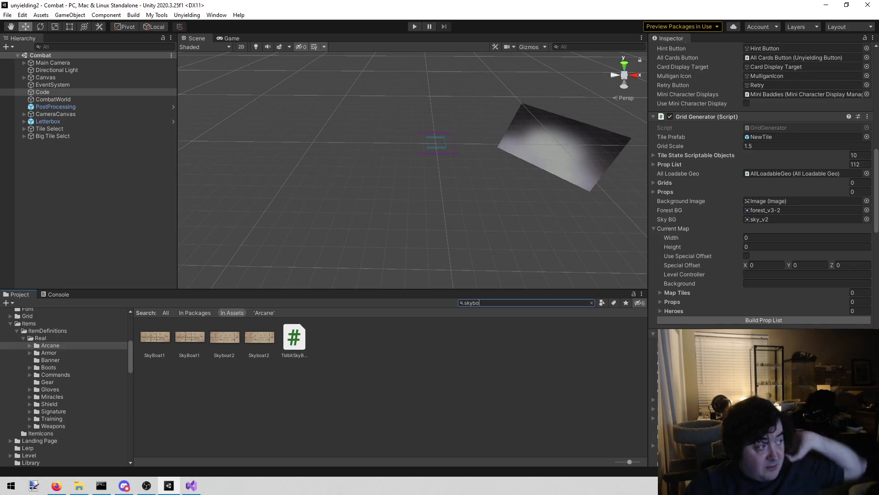
key(alt+Tab)
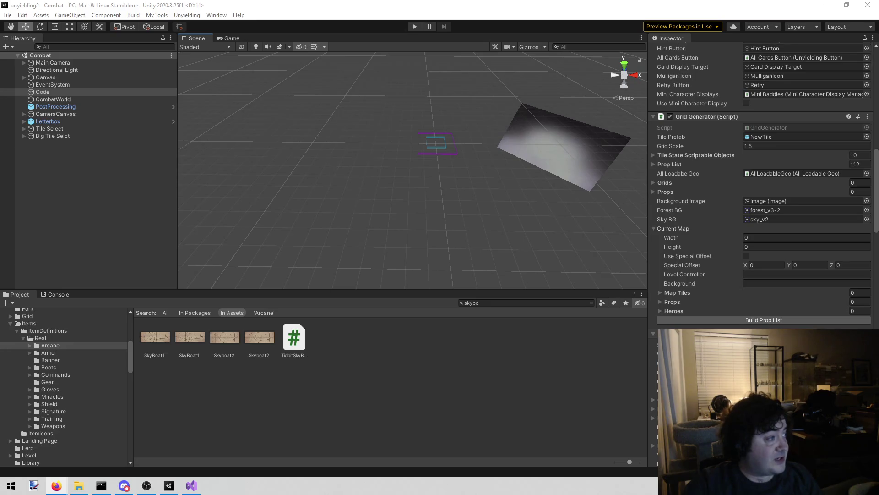
key(alt+Tab)
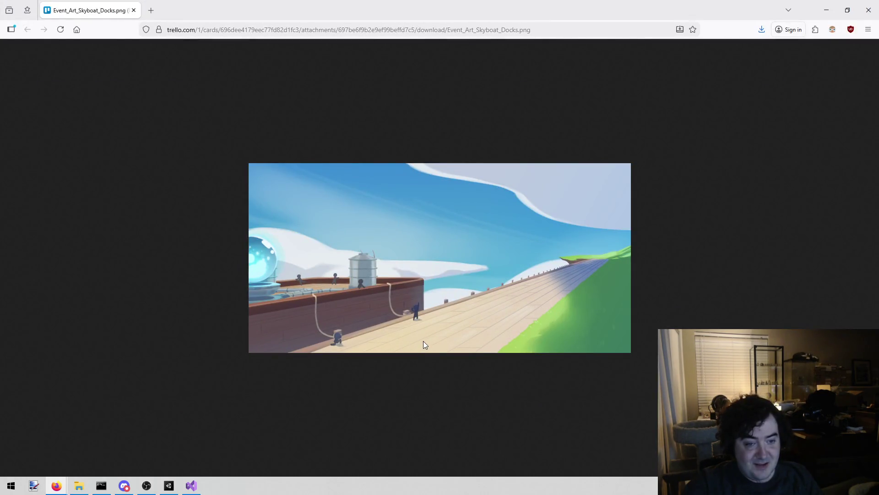
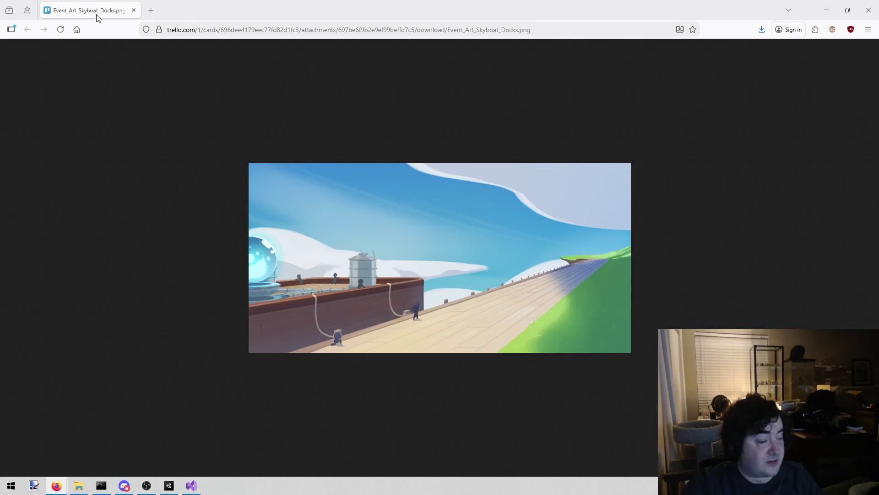
Leave the Skyboat Docks art in Firefox for Unity and filter project assets by 'wea'.
key(alt+Tab)
click(510, 301)
text(wea)
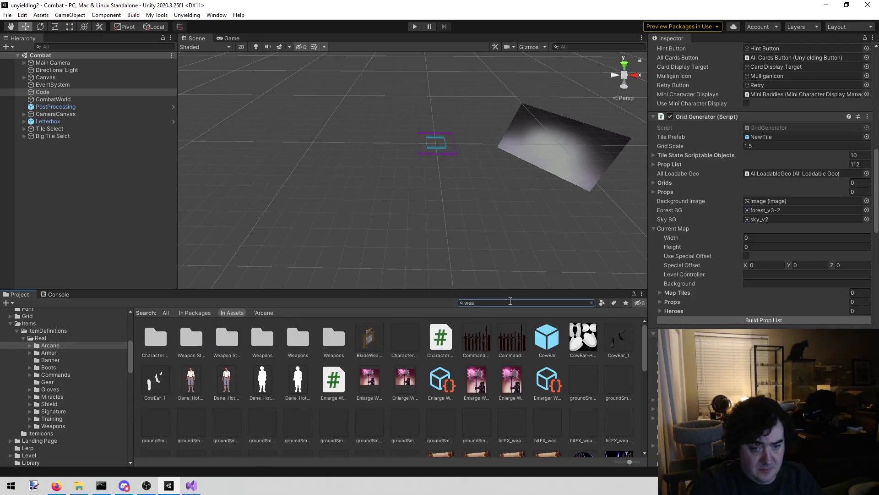
Find the World 1 event art folder through the Church of the Edge art, then clear the search.
scroll(502, 414, down, 10)
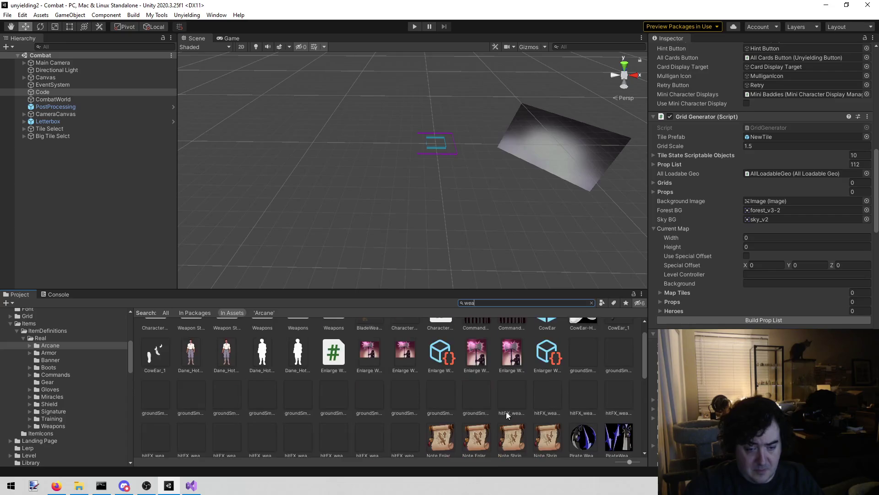
scroll(502, 413, up, 10)
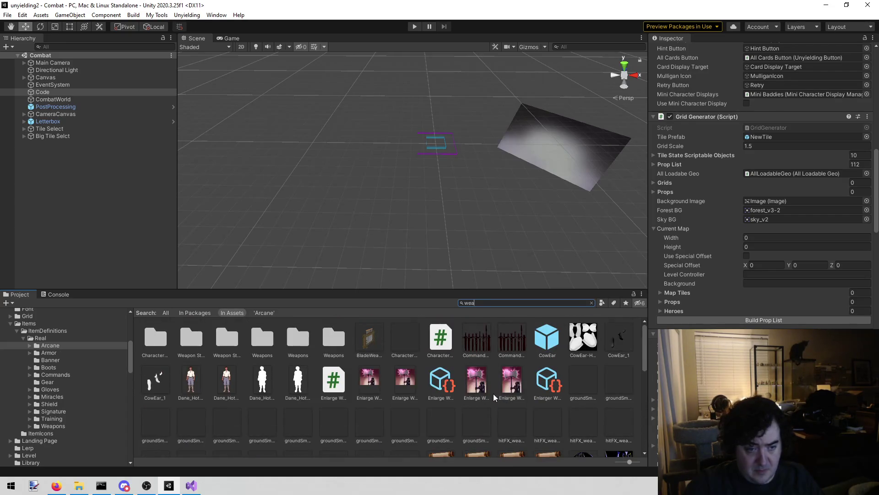
text(b)
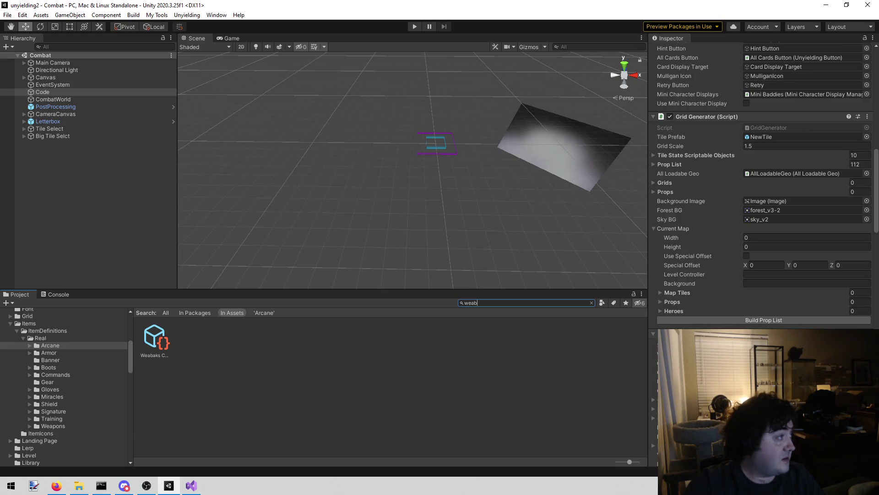
key(ctrl+a)
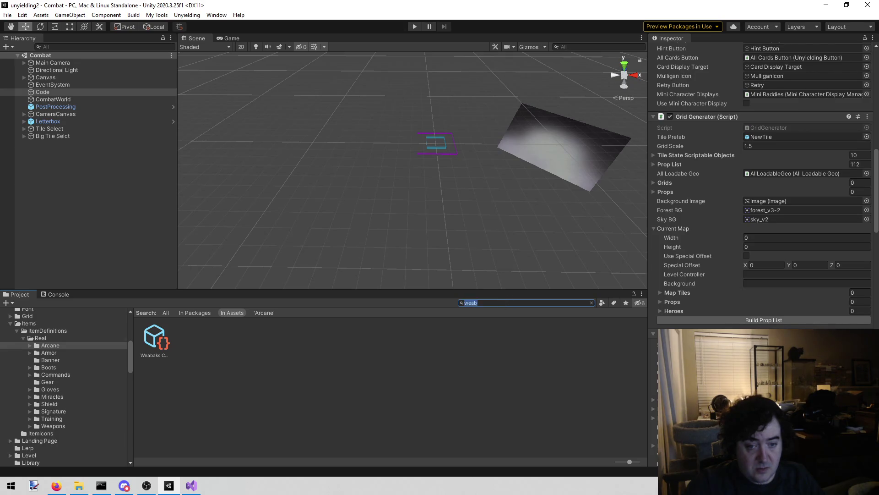
text(edge)
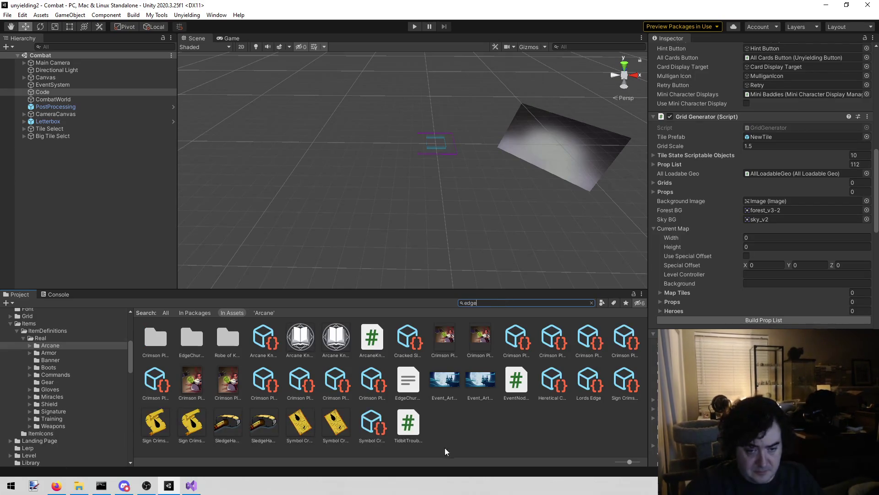
click(442, 383)
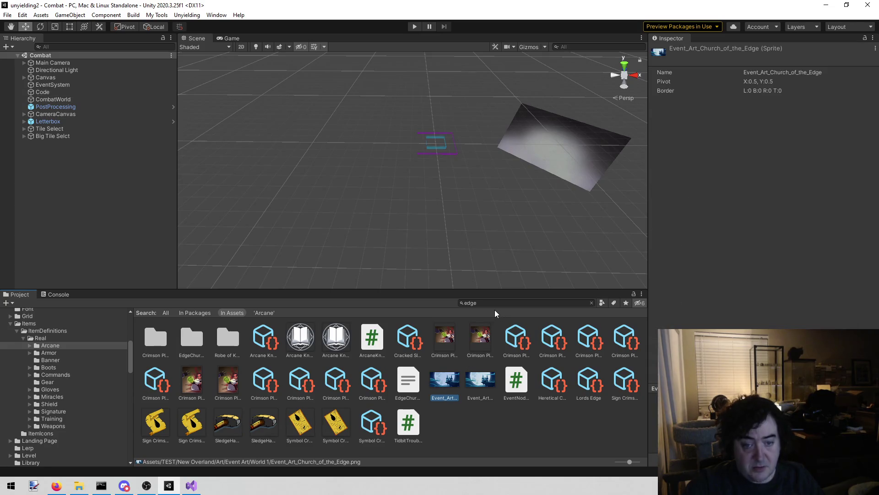
click(492, 303)
key(ctrl+a)
key(BackSpace)
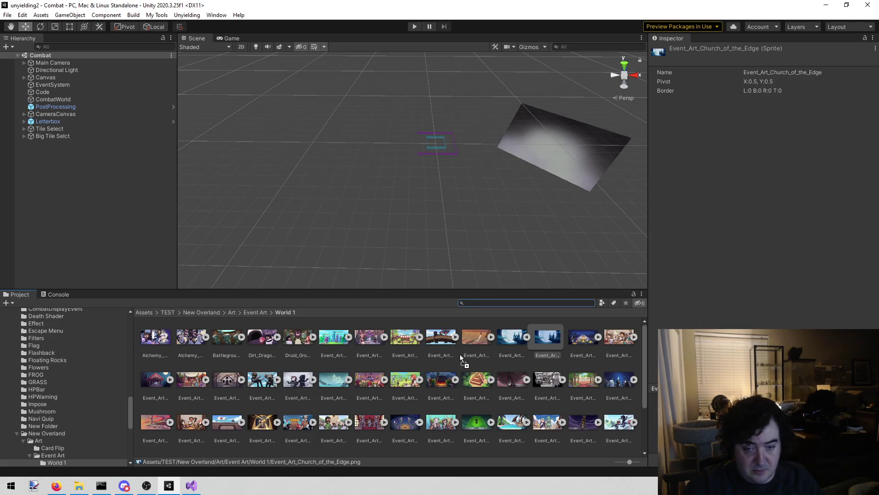
Add the new Skyboat Docks PNG into the World 1 event art folder.
drag(460, 357, 460, 357)
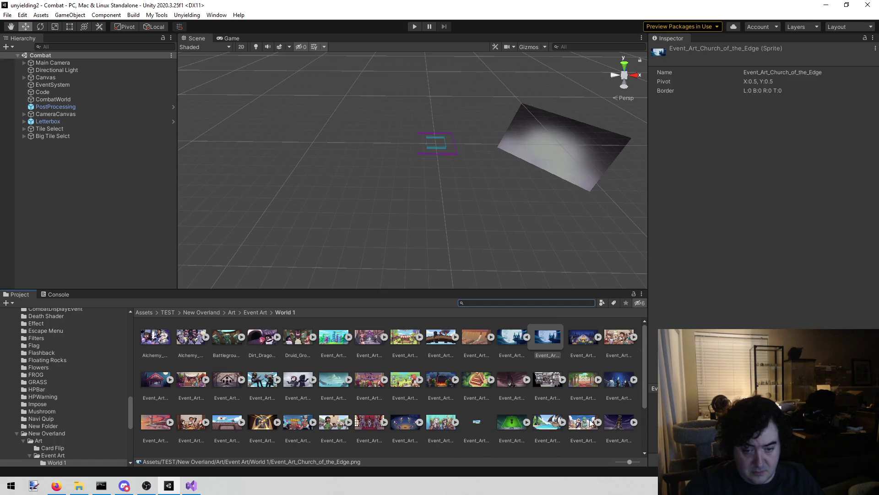
scroll(573, 412, down, 2)
scroll(568, 417, down, 1)
click(498, 424)
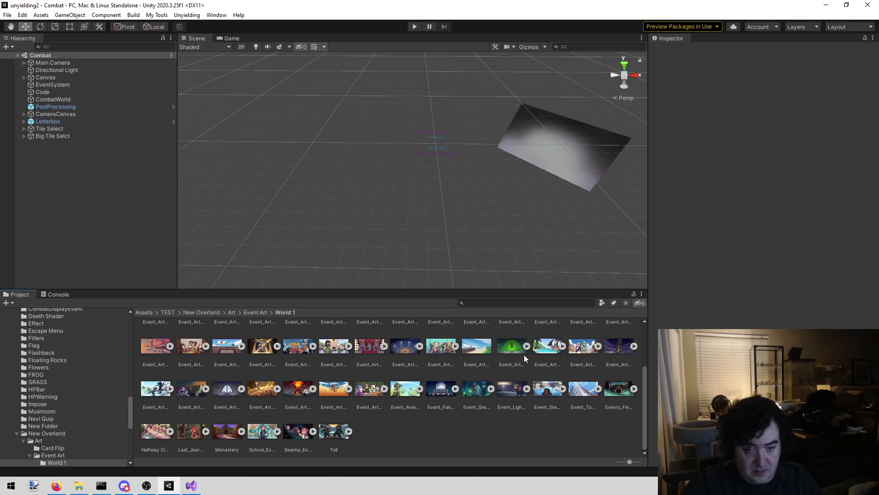
scroll(511, 358, up, 1)
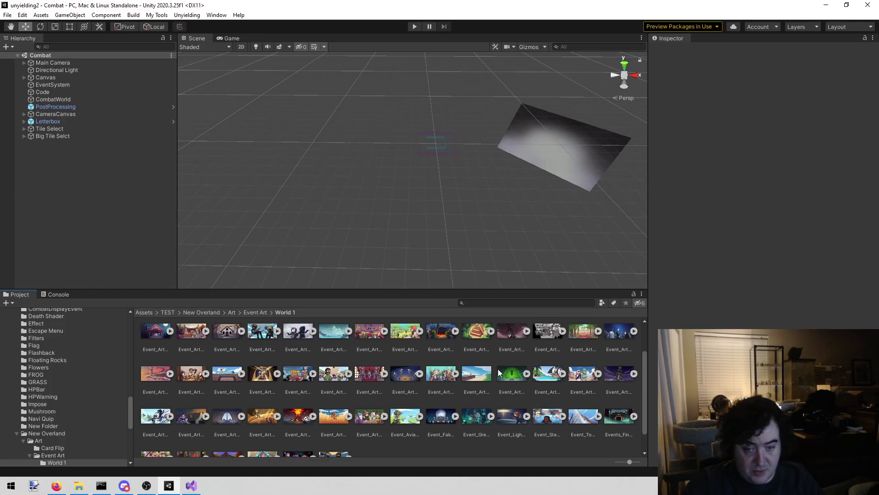
scroll(499, 377, up, 1)
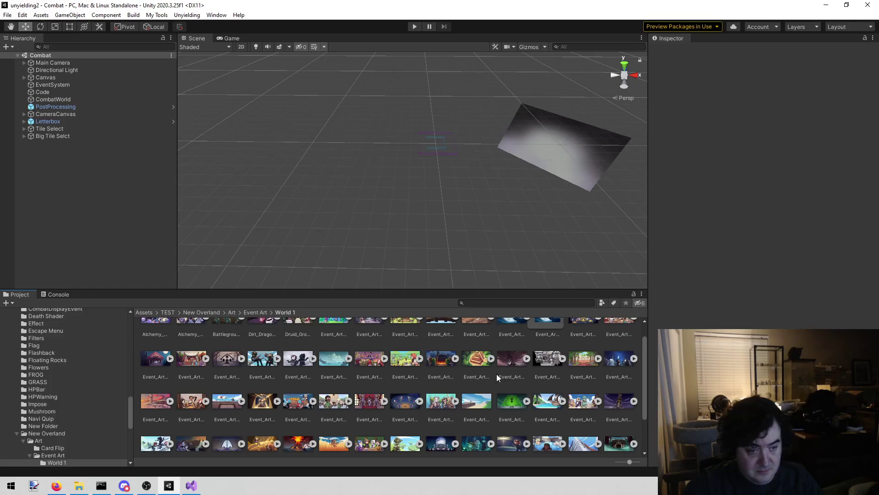
scroll(497, 374, up, 1)
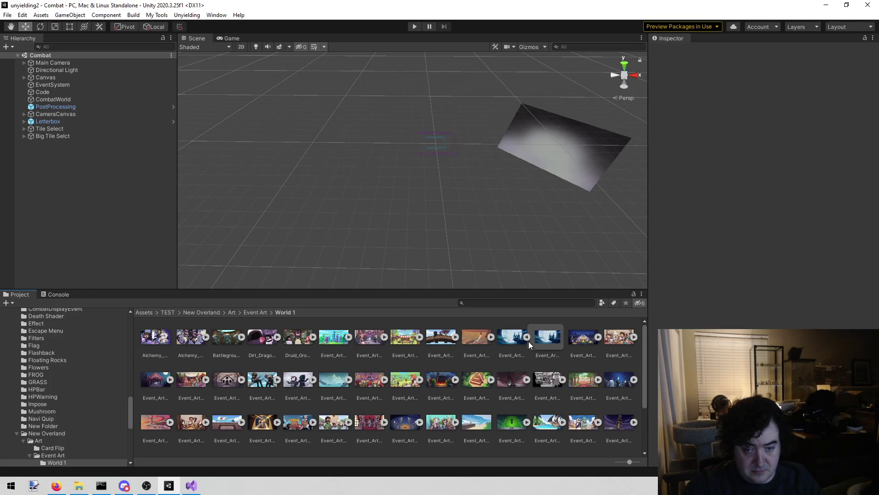
scroll(503, 359, down, 1)
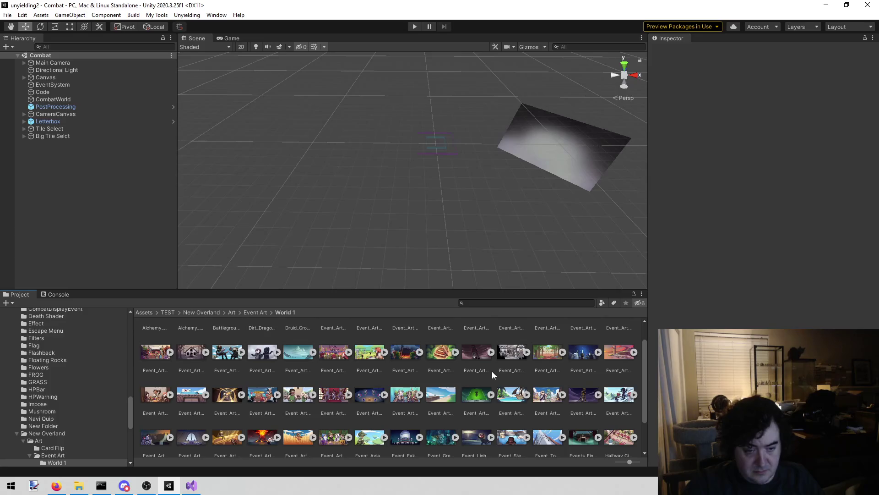
Set Event_Art_Skyboat_Docks's Texture Type to Sprite (2D and UI).
click(441, 398)
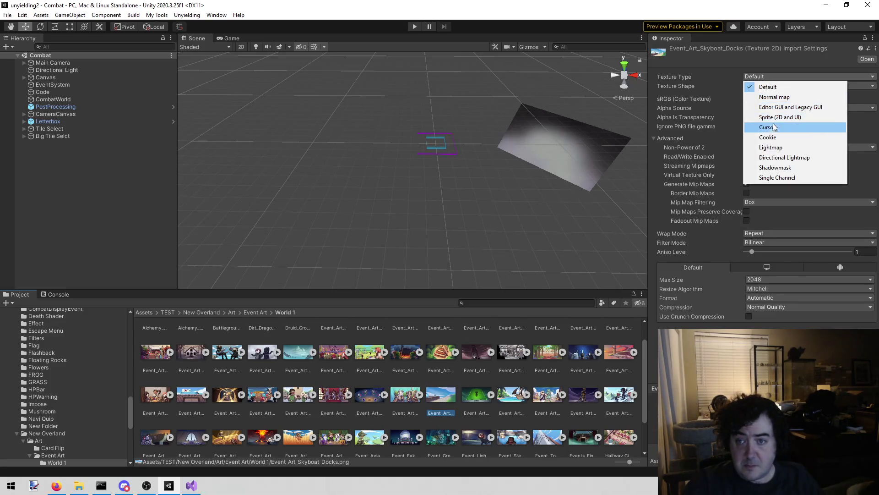
click(774, 117)
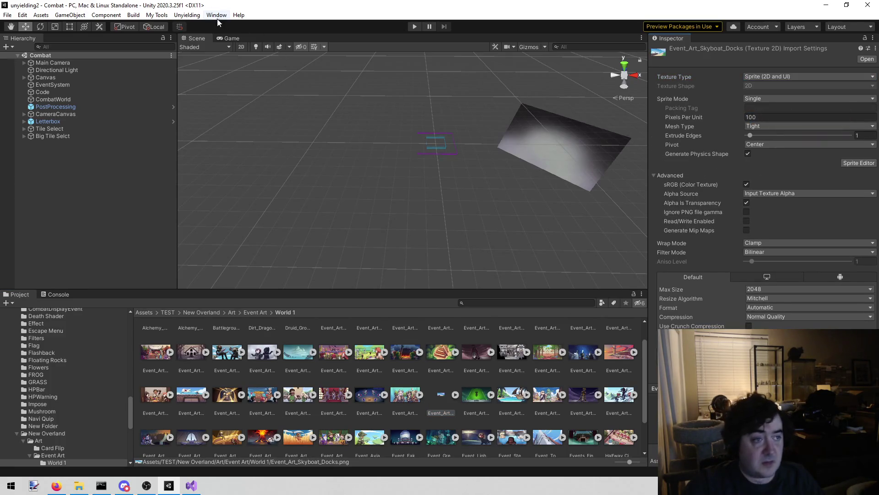
click(193, 15)
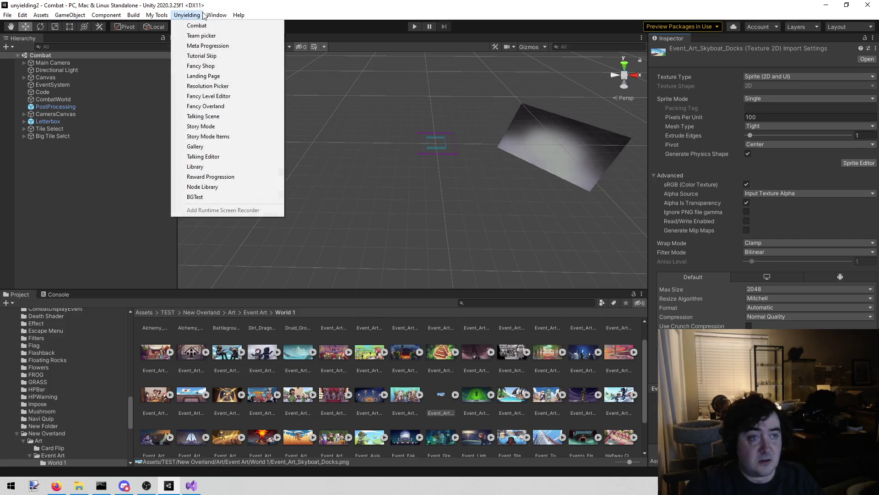
Load FancyOverland and add Event_Art_Skyboat_Docks to the Code object's Event Art list as Element 59.
click(227, 107)
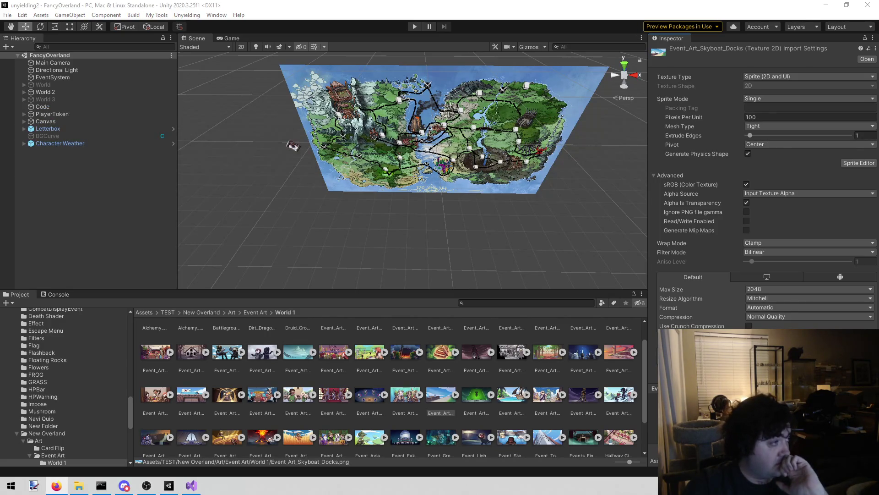
click(65, 107)
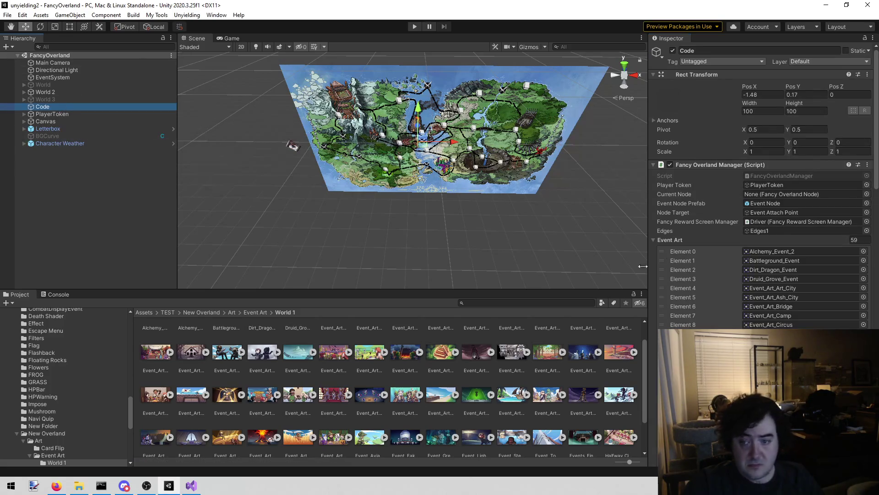
scroll(759, 227, down, 10)
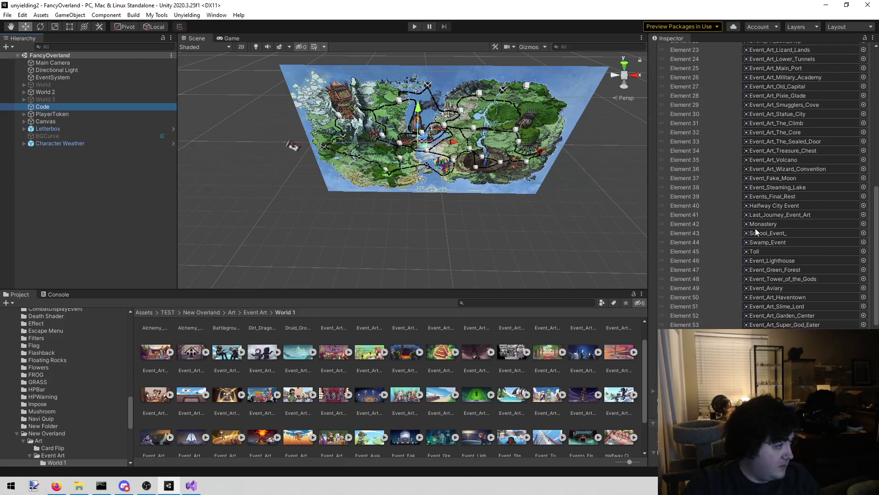
scroll(758, 227, down, 4)
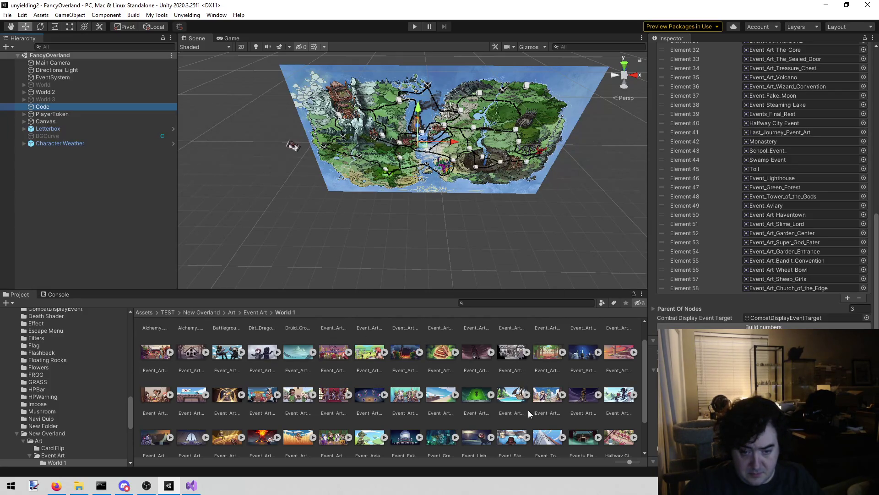
mouse_move(435, 401)
mouse_down()
mouse_move(728, 226)
mouse_move(720, 47)
mouse_move(680, 132)
mouse_up()
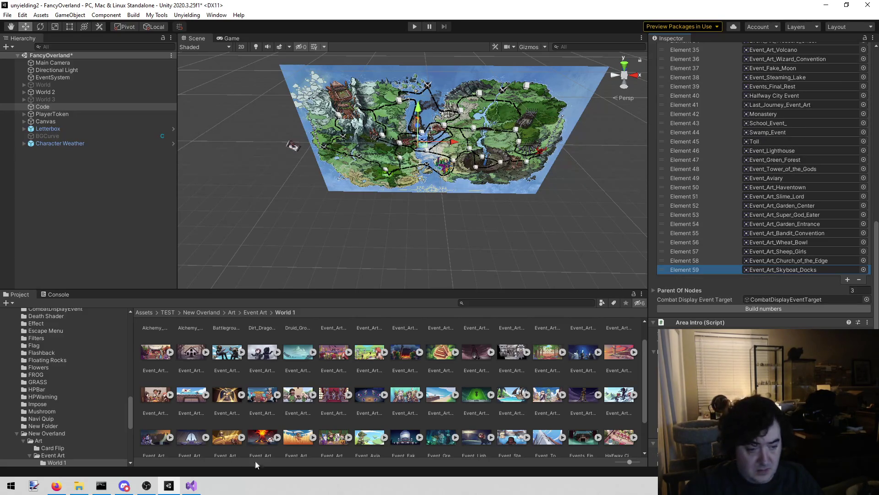
Start renaming the Skyboat Docks image asset before moving to Visual Studio.
click(428, 393)
right_click(440, 393)
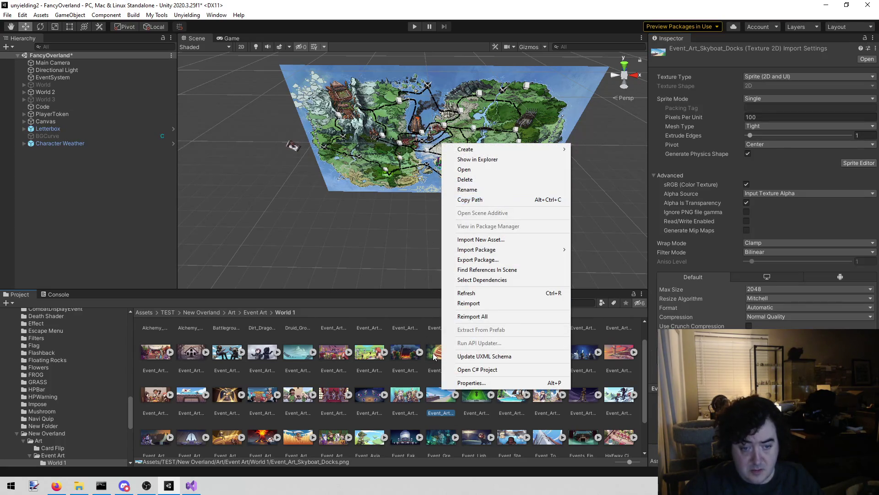
click(438, 412)
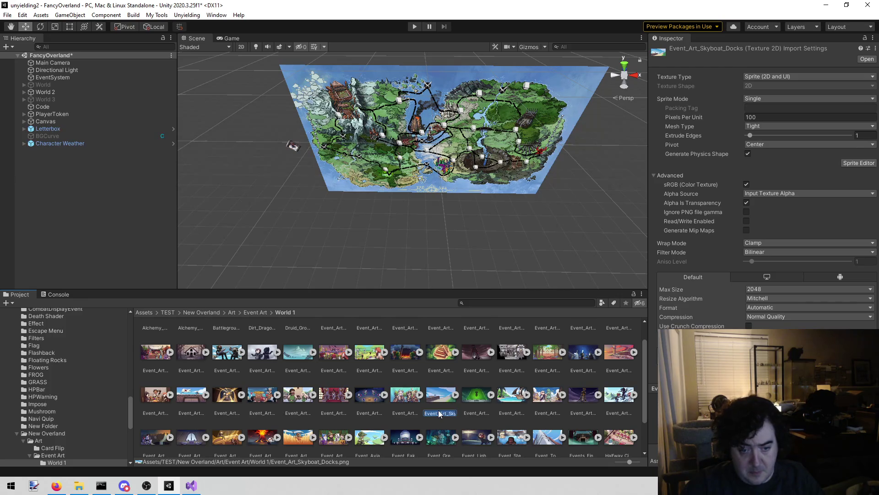
click(191, 486)
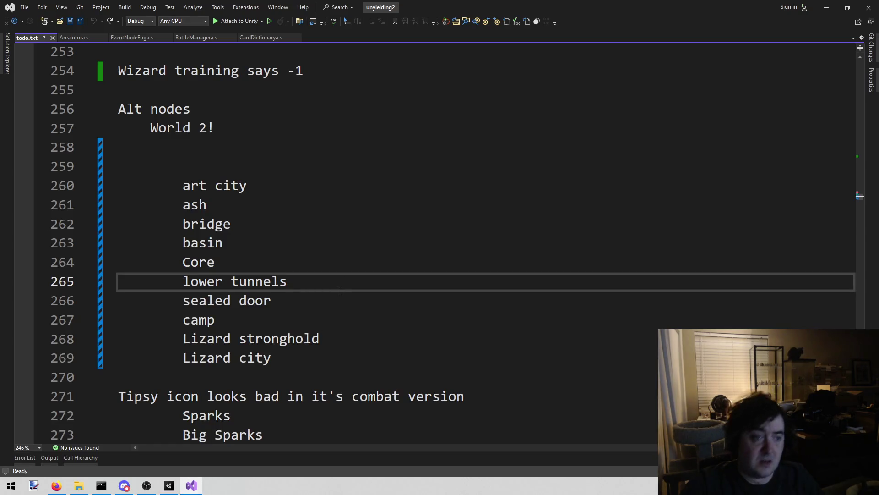
Open TidbitSkyBoat.cs through the solution file search for 'sky'.
key(alt+shift+o)
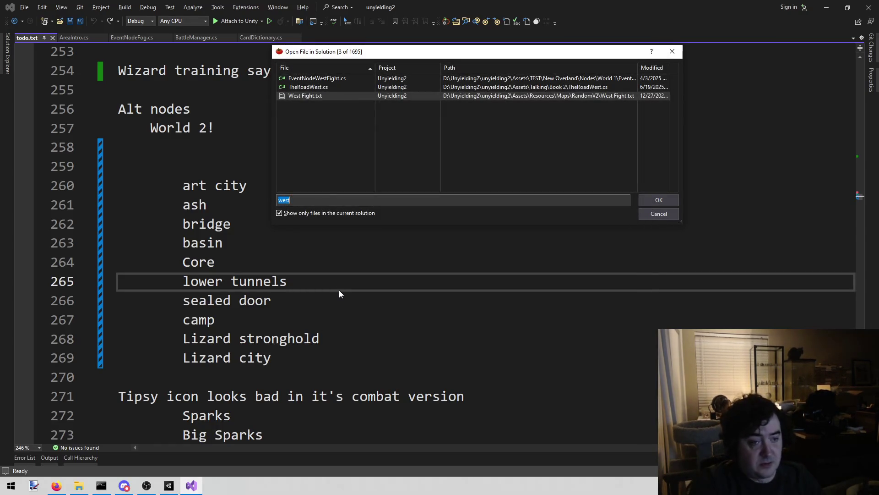
text(sky)
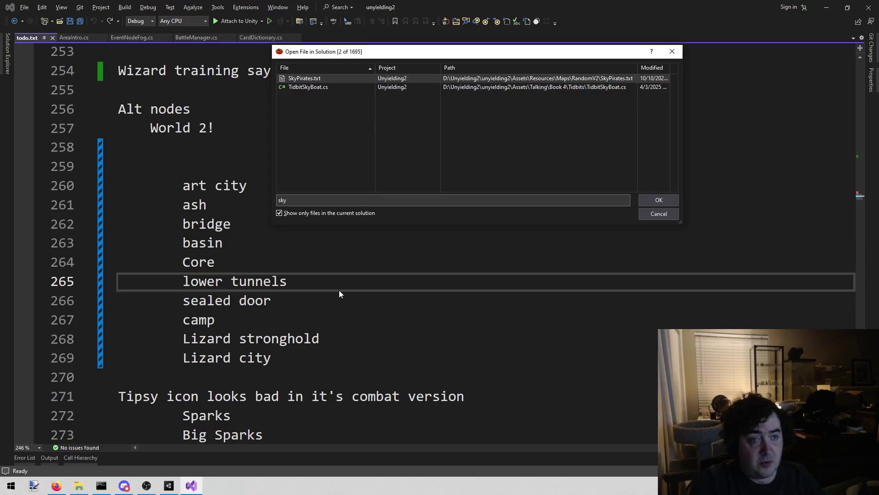
key(Down)
key(Return)
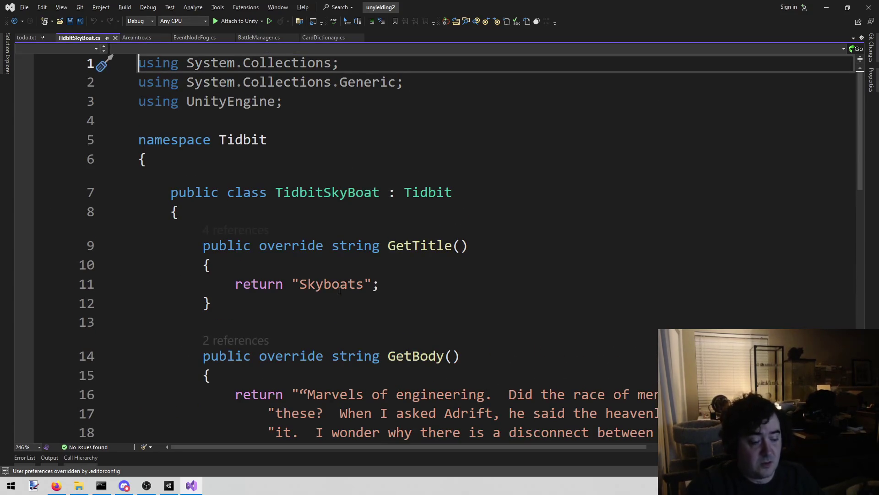
In EventNodeAirshipDock.cs, replace Swamp_Event on line 11 with Event_Art_Skyboat_Docks and save.
key(alt+shift+o)
text(dock)
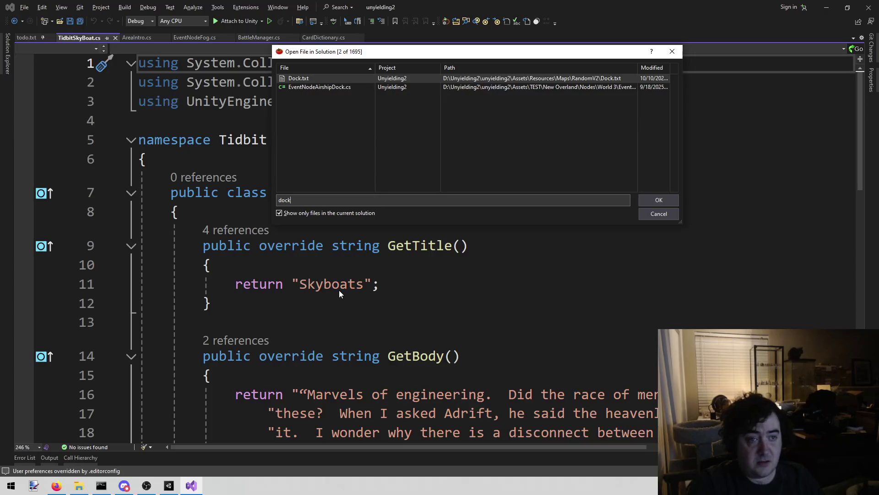
key(Down)
key(Return)
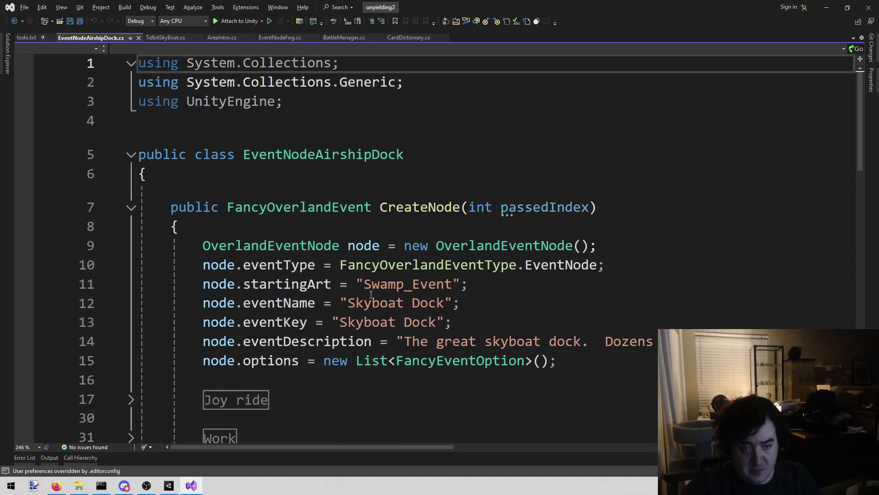
double_click(446, 277)
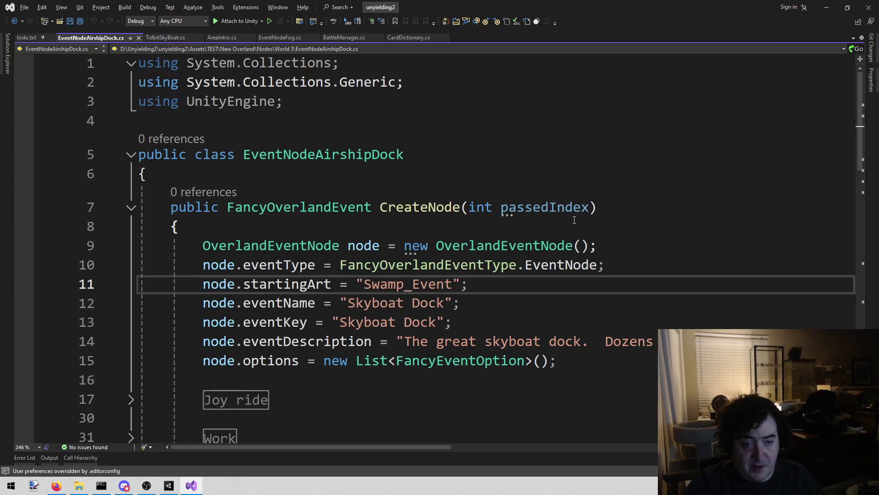
text(Event_Art_Skyboat_Docks)
key(ctrl+s)
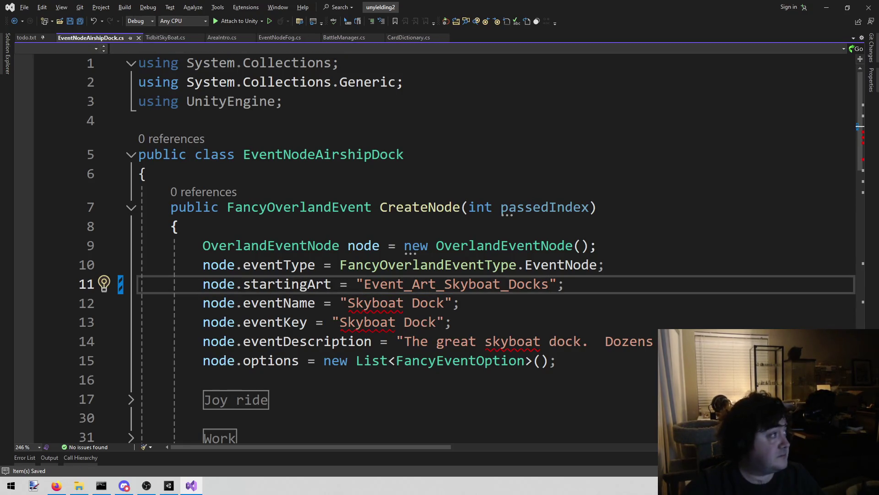
Switch windows over to the browser playing the YouTube video.
key(alt+Tab)
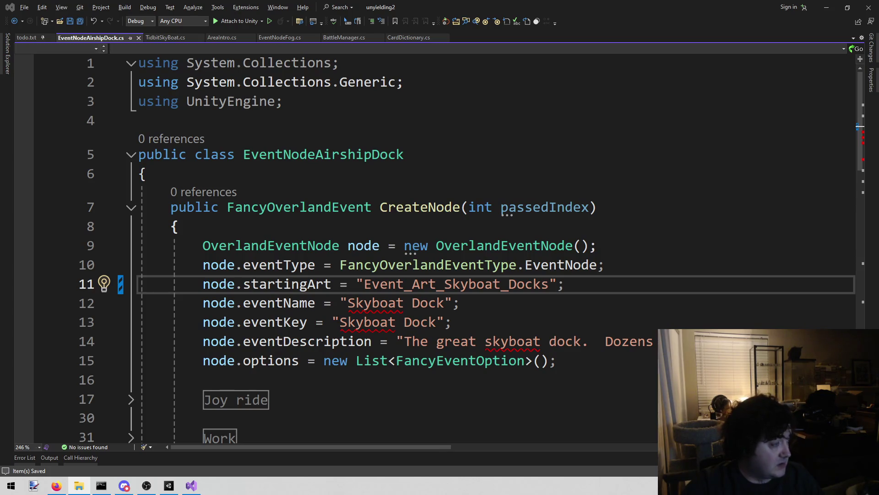
key(alt+Tab)
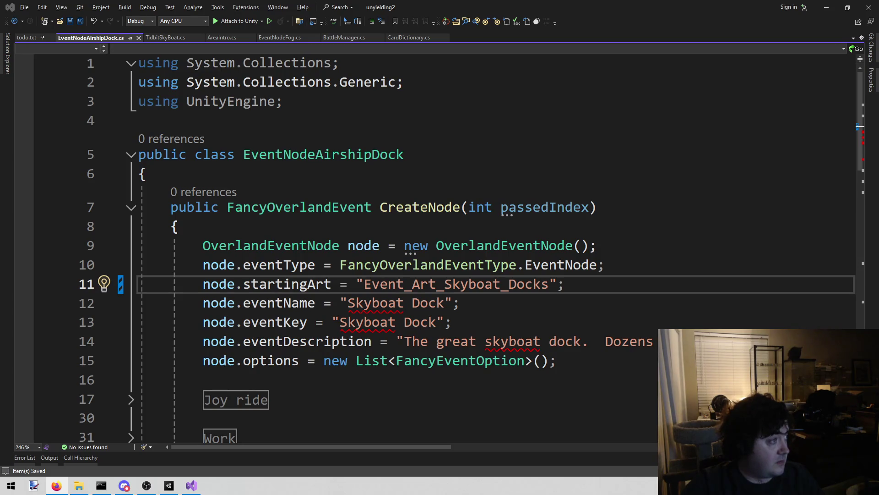
key(alt+Tab)
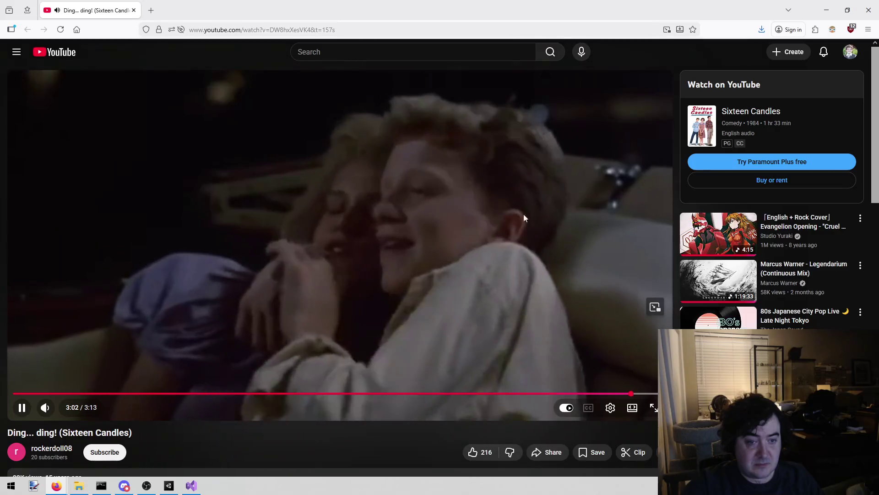
Pause the 'Ding... ding! (Sixteen Candles)' video near 3:02 and return to Visual Studio.
click(476, 187)
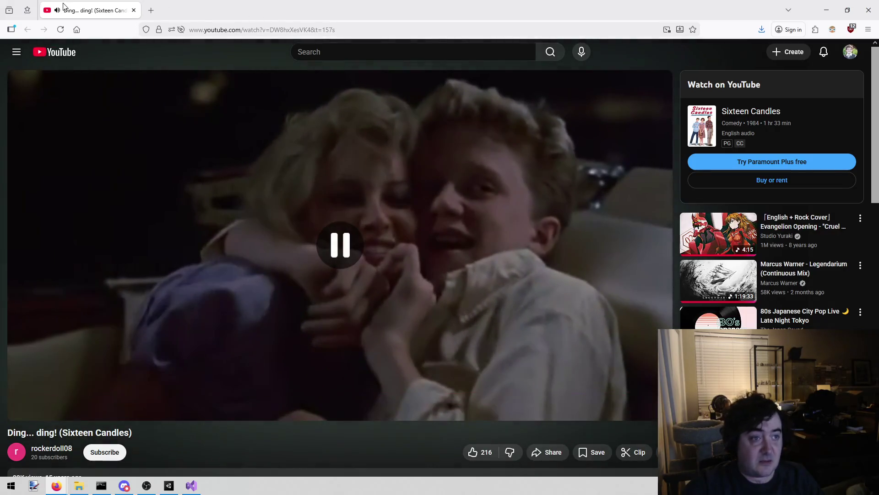
key(alt+Tab)
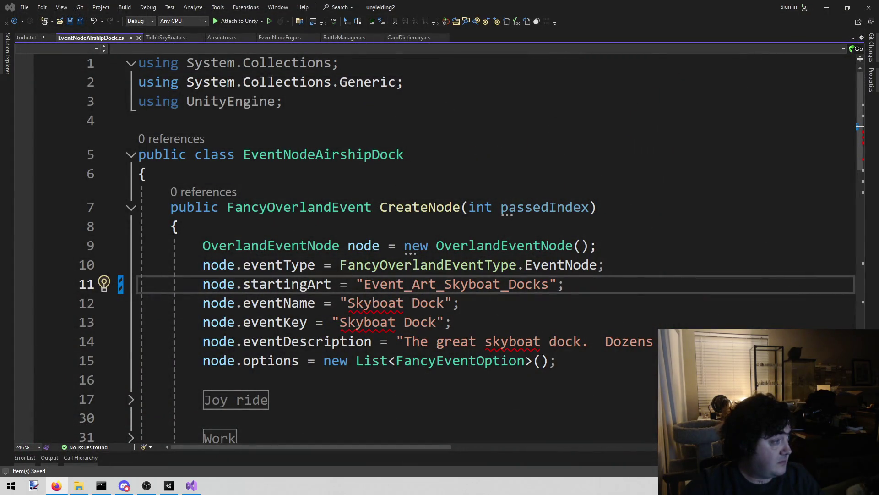
Close the EventNodeAirshipDock.cs tab and bring up todo.txt.
click(147, 174)
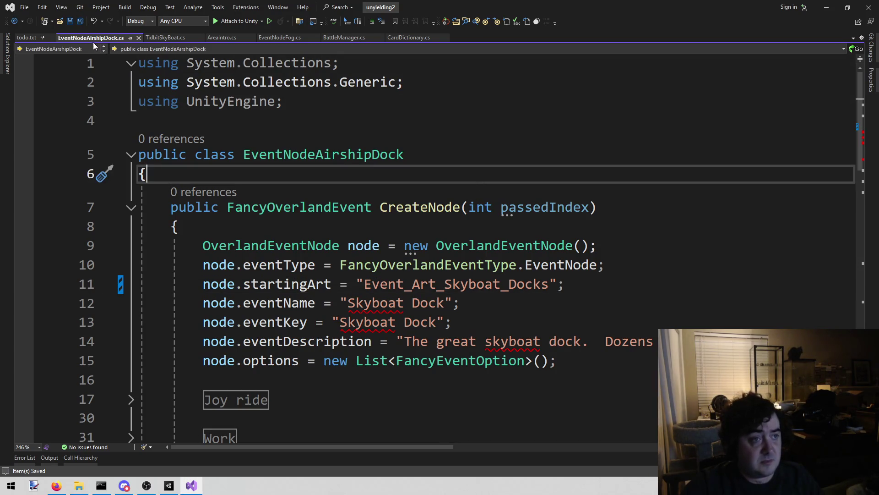
middle_click(92, 42)
click(169, 485)
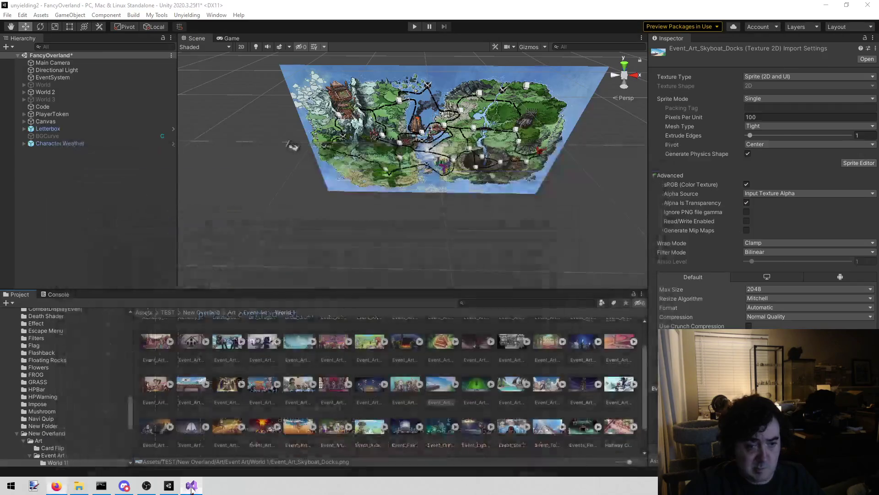
click(191, 485)
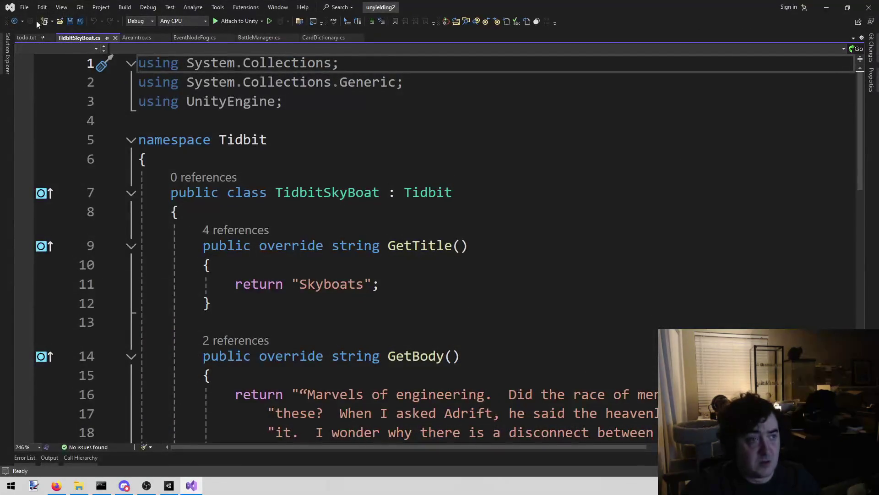
click(28, 37)
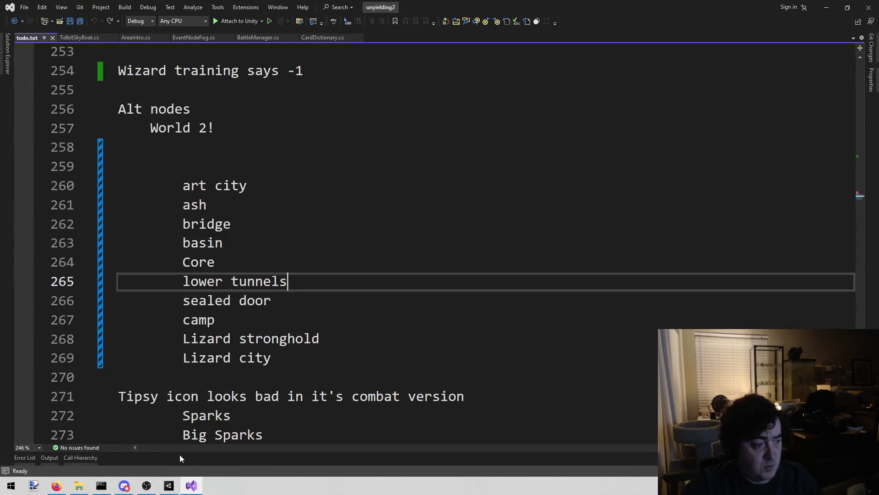
Close the TidbitSkyBoat.cs tab in Visual Studio.
click(169, 485)
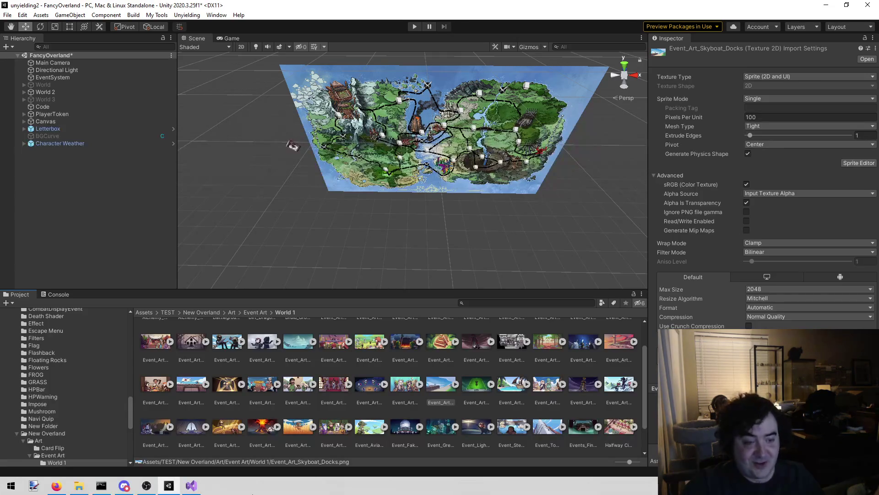
mouse_move(202, 490)
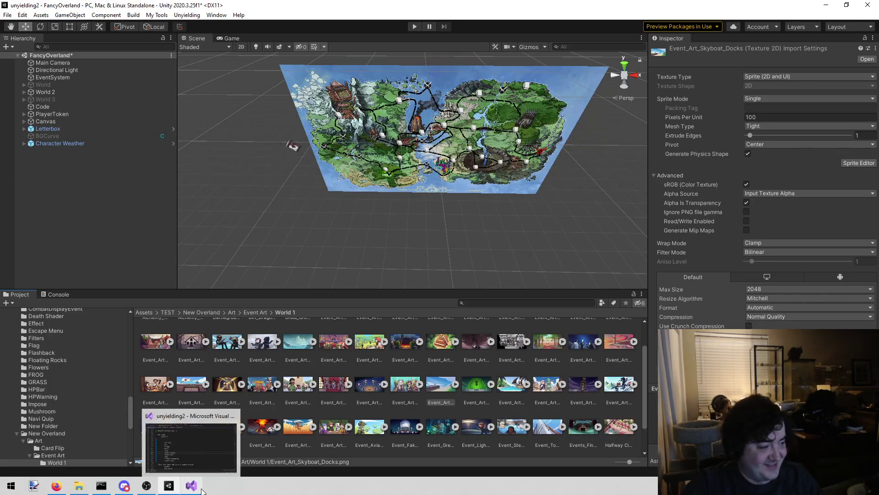
click(202, 490)
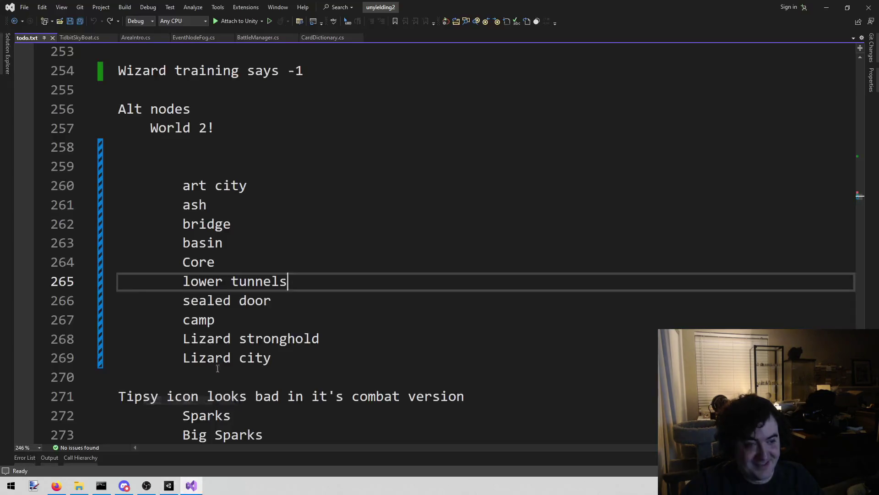
click(81, 35)
middle_click(80, 34)
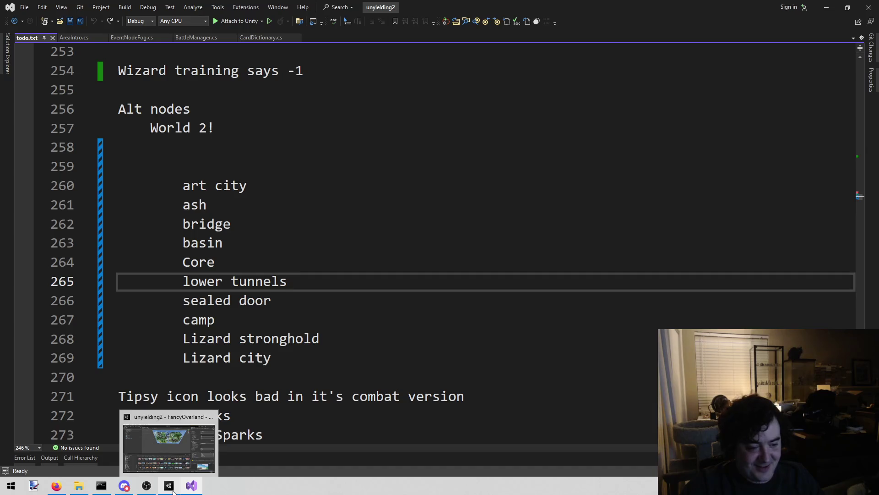
Review the World 2 alt nodes in todo.txt near Lizard stronghold, then return to Unity.
click(174, 493)
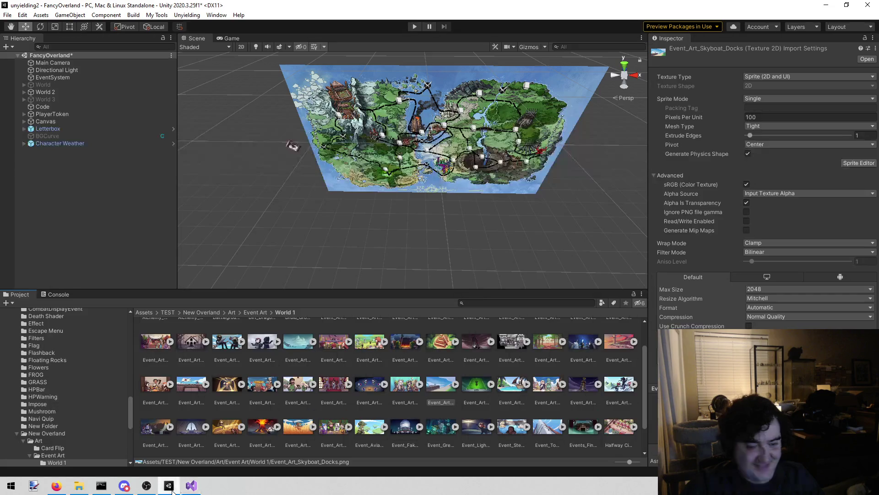
click(196, 490)
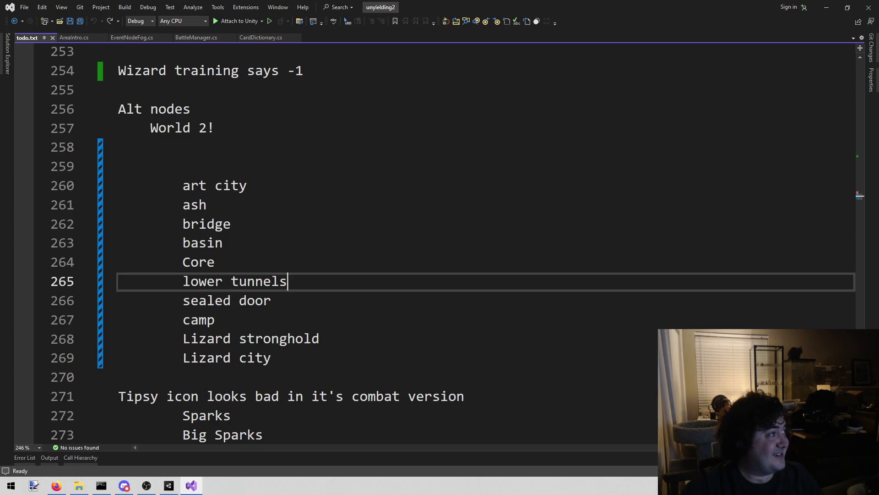
click(438, 338)
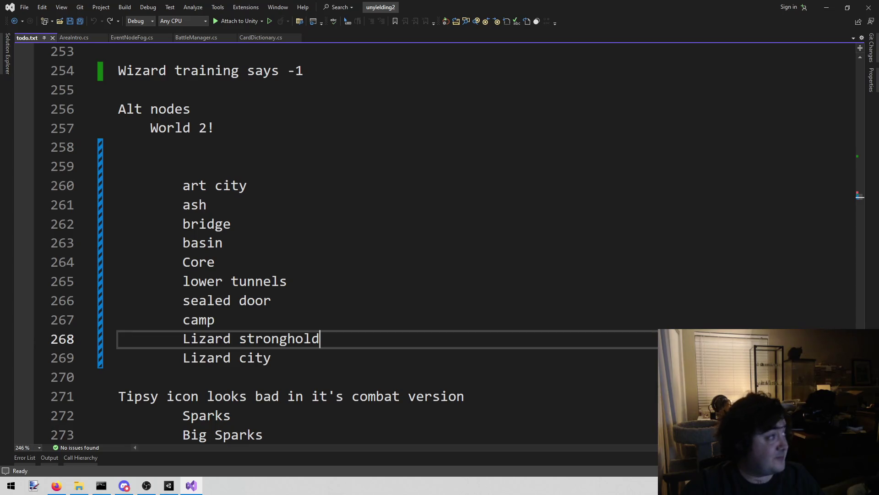
key(alt+Tab)
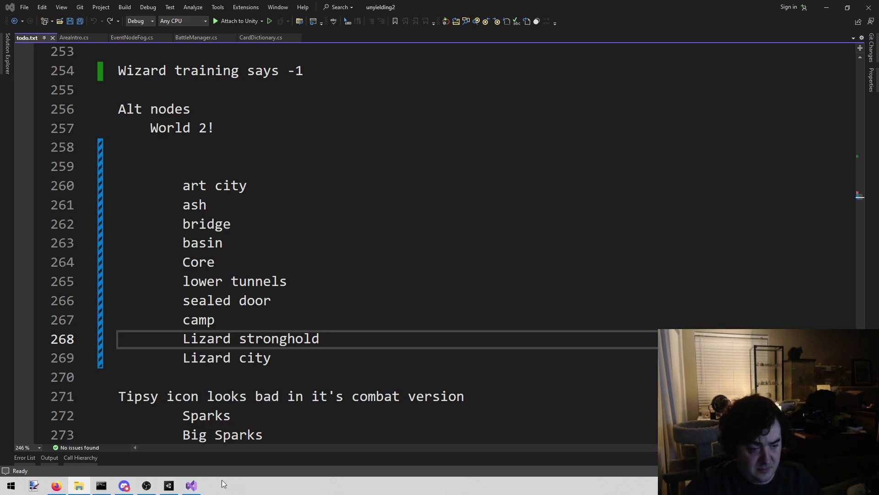
click(191, 486)
click(169, 485)
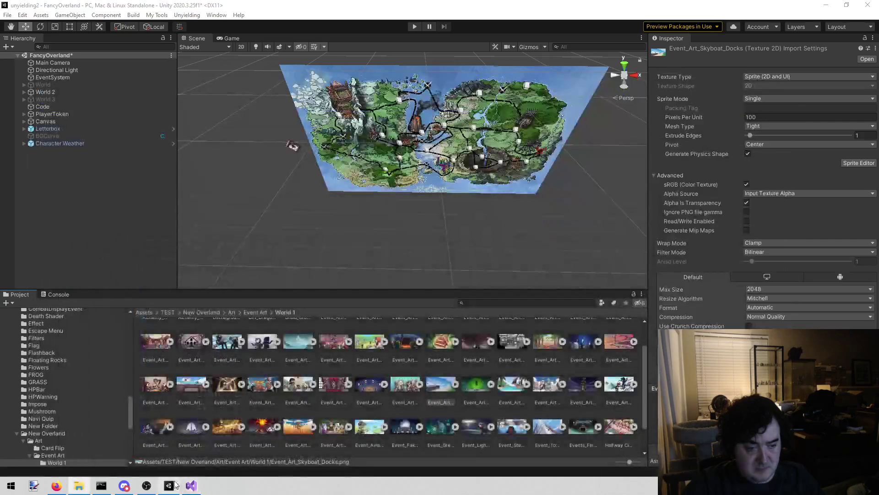
Browse to the ItemIcons folder and search the Project for 'weaba'.
scroll(76, 369, up, 10)
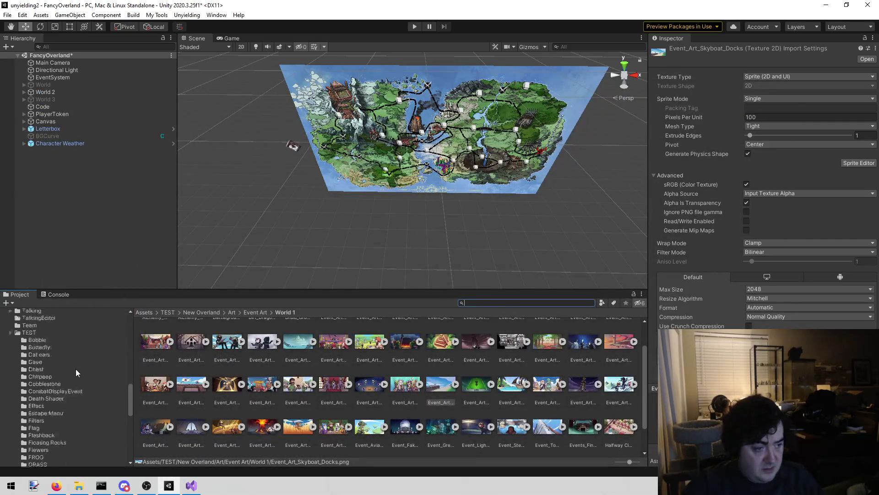
scroll(75, 369, down, 3)
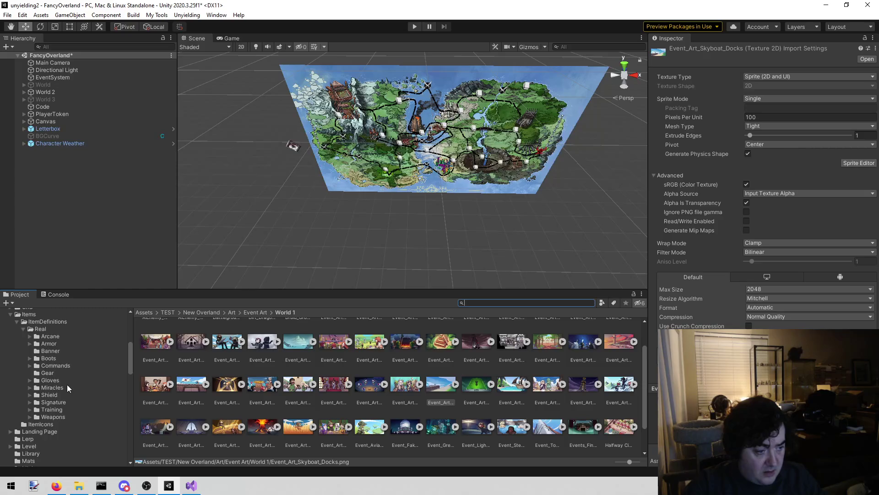
click(58, 390)
click(52, 396)
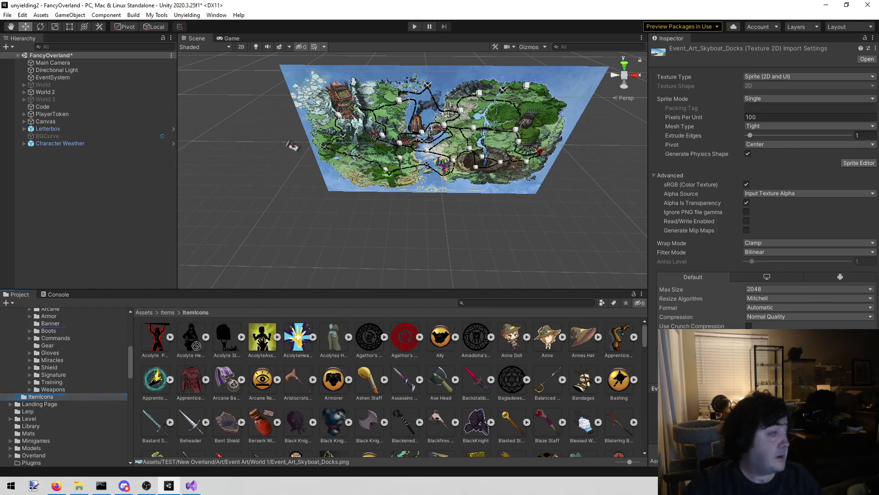
click(527, 303)
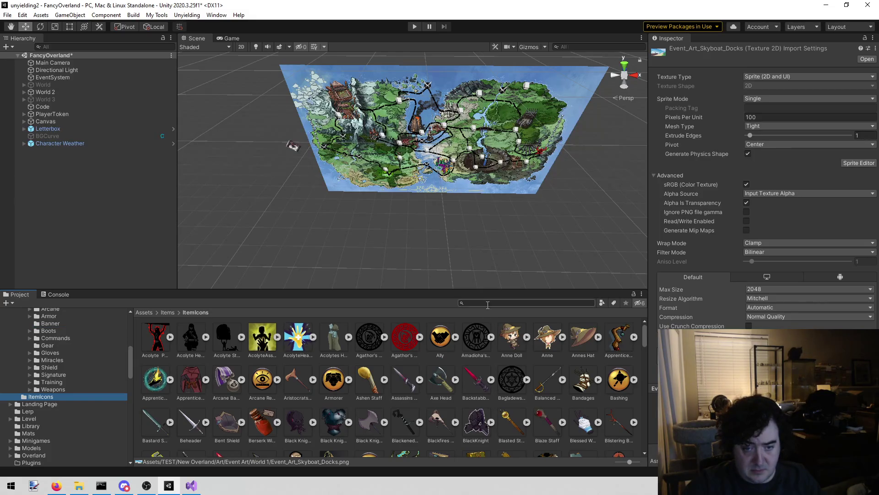
text(weak)
key(BackSpace)
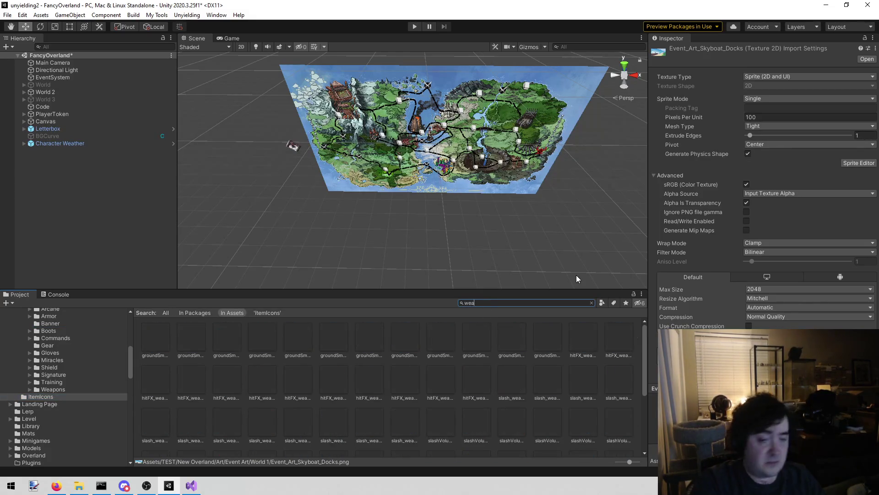
text(ba)
Set the Weabaks Creed icon's Texture Type to Sprite (2D and UI).
click(189, 338)
click(827, 77)
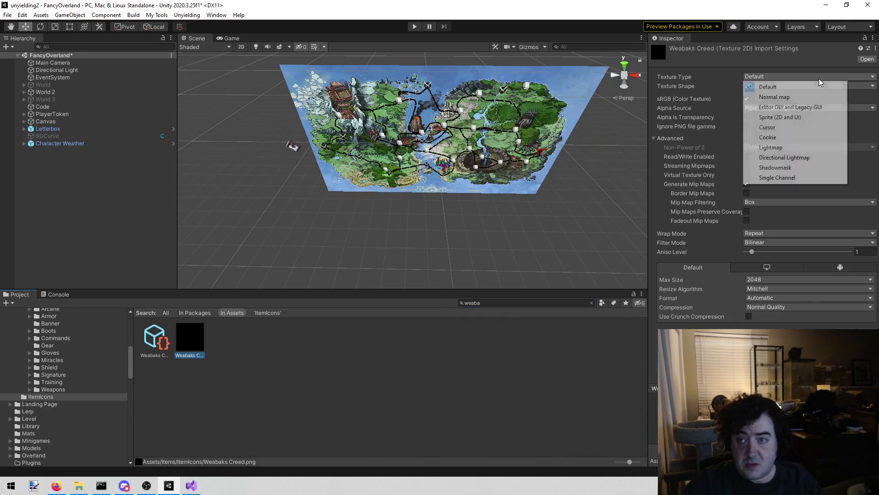
click(794, 117)
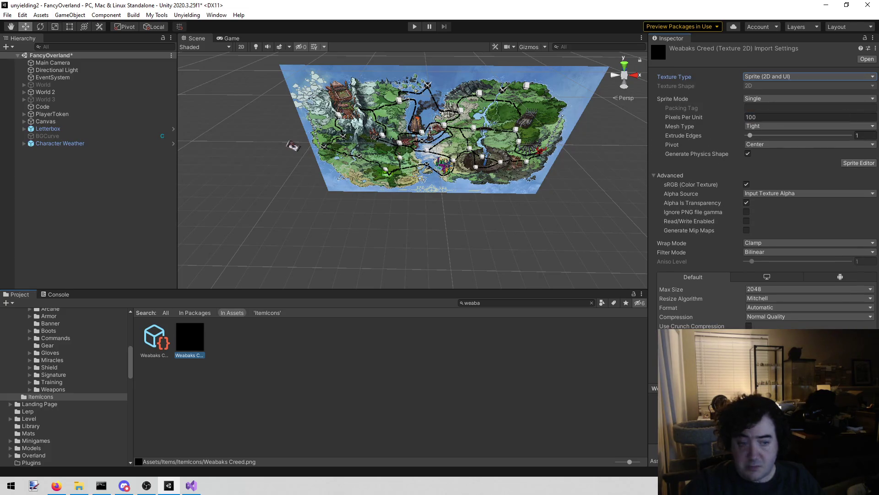
Assign the Weabaks Creed icon as the Weabak's Creed item's Item Image.
click(156, 338)
drag(758, 101, 796, 126)
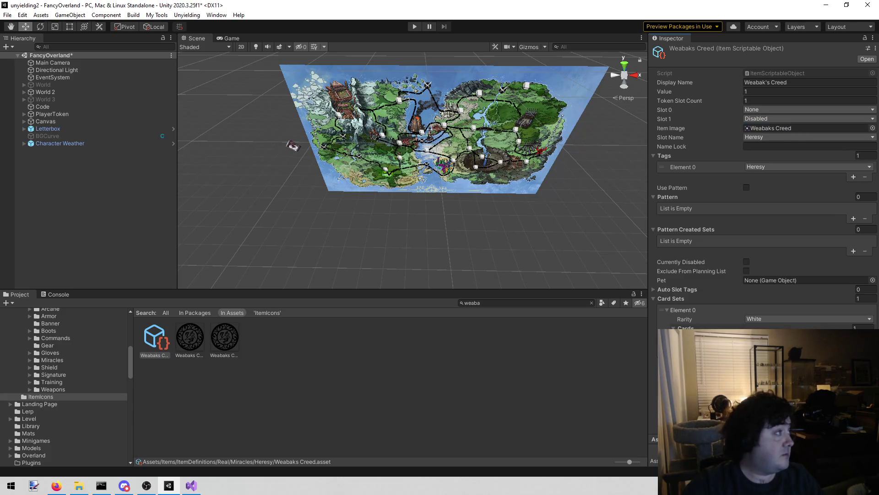
key(alt+Tab)
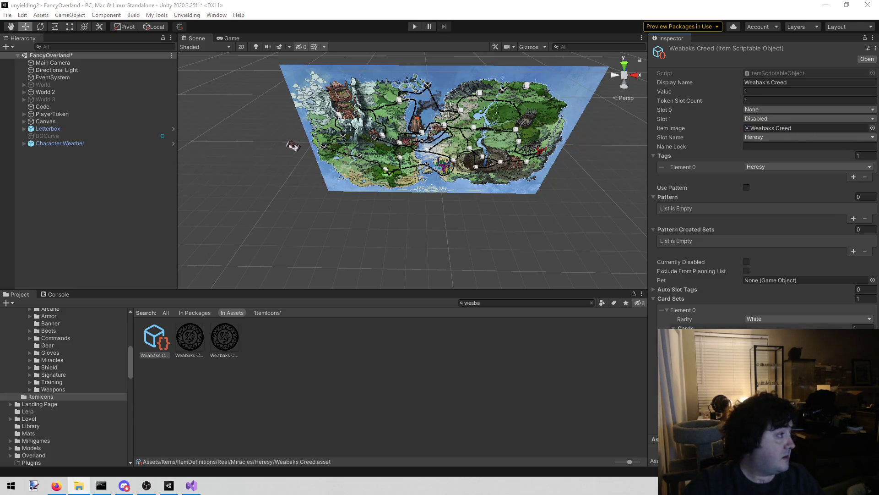
click(552, 301)
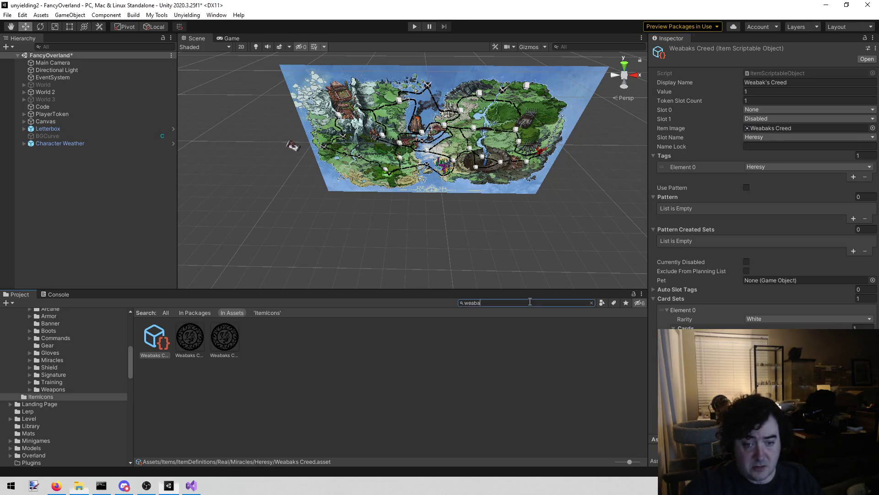
Search 'shattered' and inspect the Shattered Shield, Shattered Staff and Shattered script.
text(shattered)
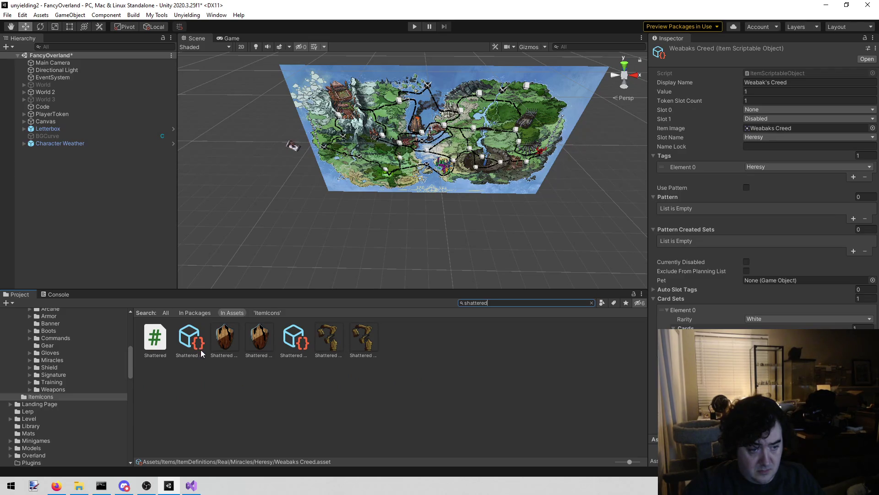
click(193, 348)
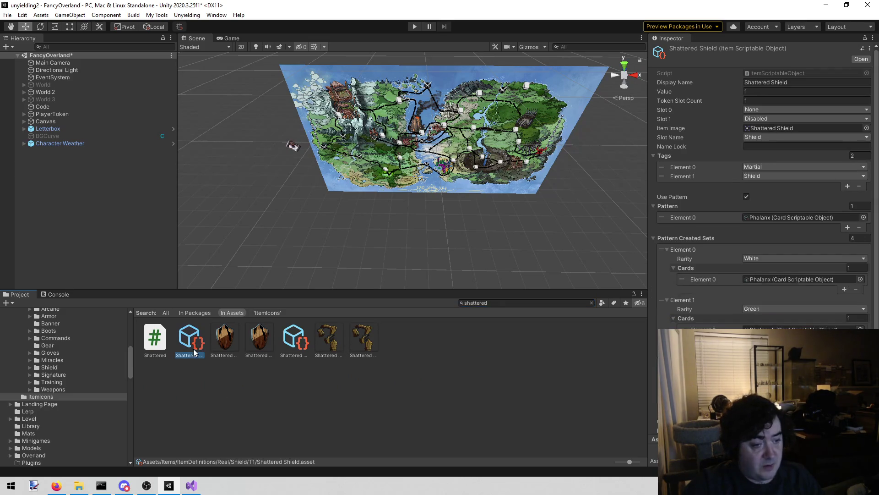
click(296, 336)
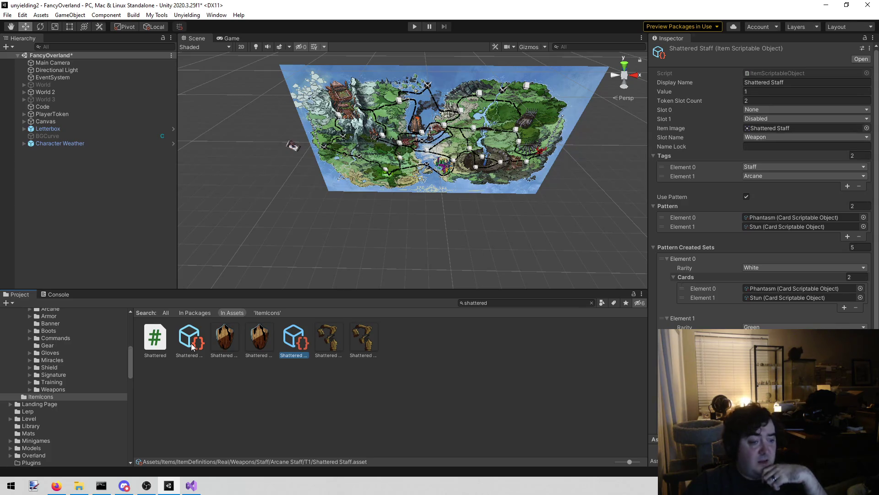
click(153, 340)
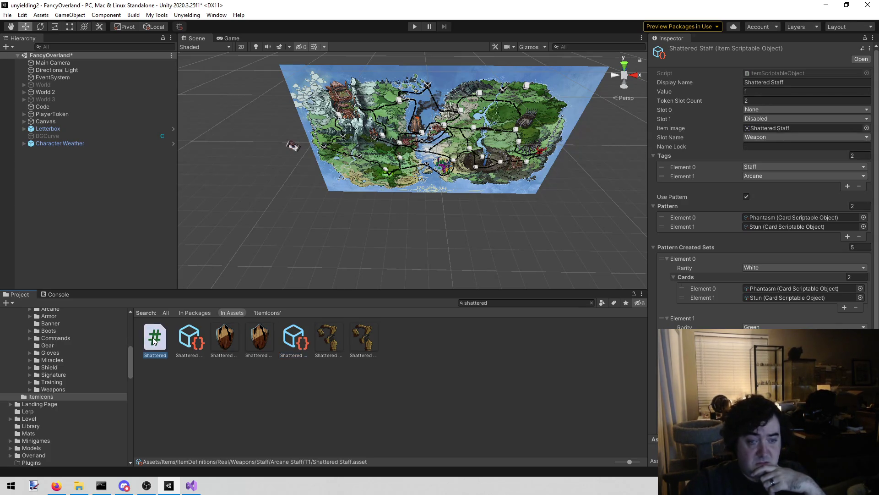
click(193, 348)
click(296, 346)
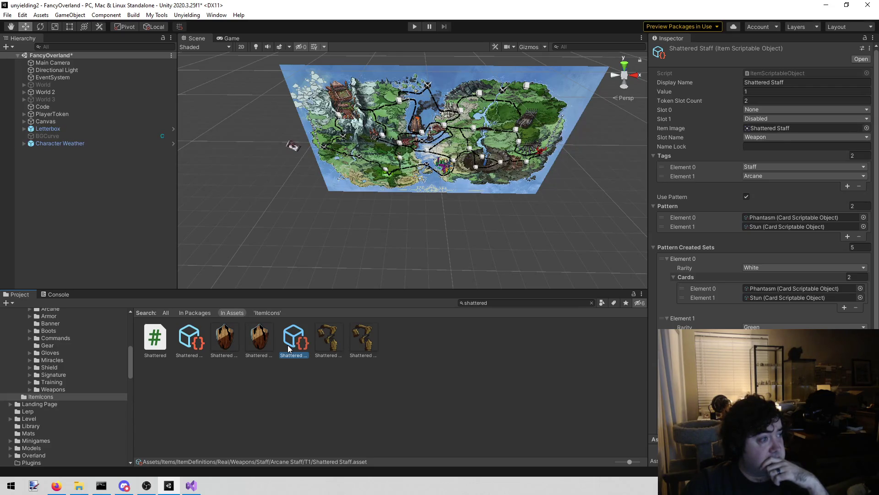
Open StatusEffects > Effects and view the Shattered status-effect script.
scroll(98, 386, up, 5)
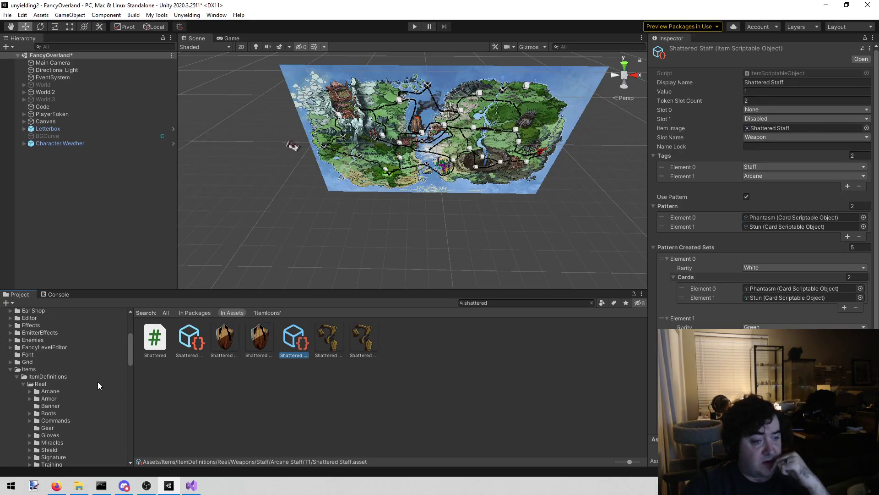
scroll(98, 382, up, 2)
scroll(60, 394, down, 10)
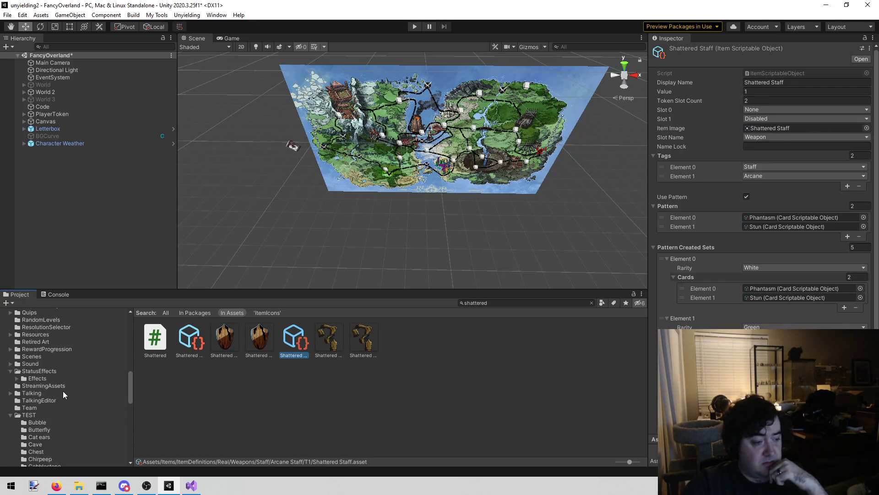
click(38, 372)
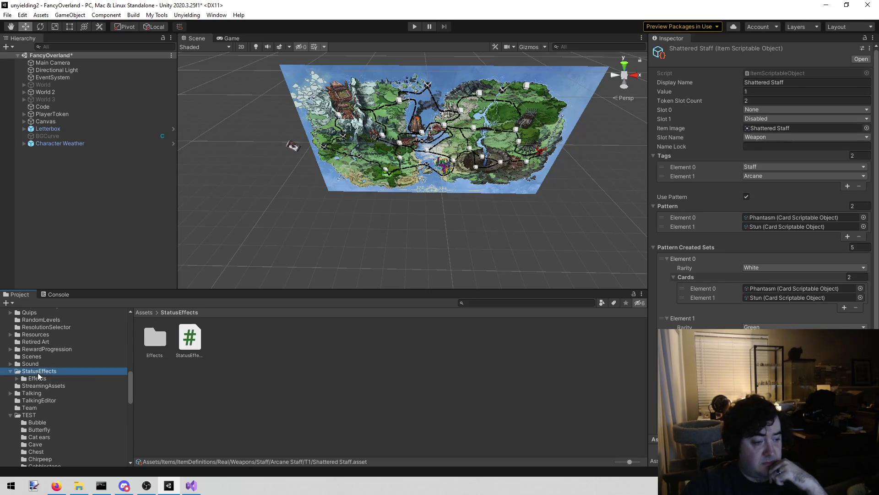
click(55, 378)
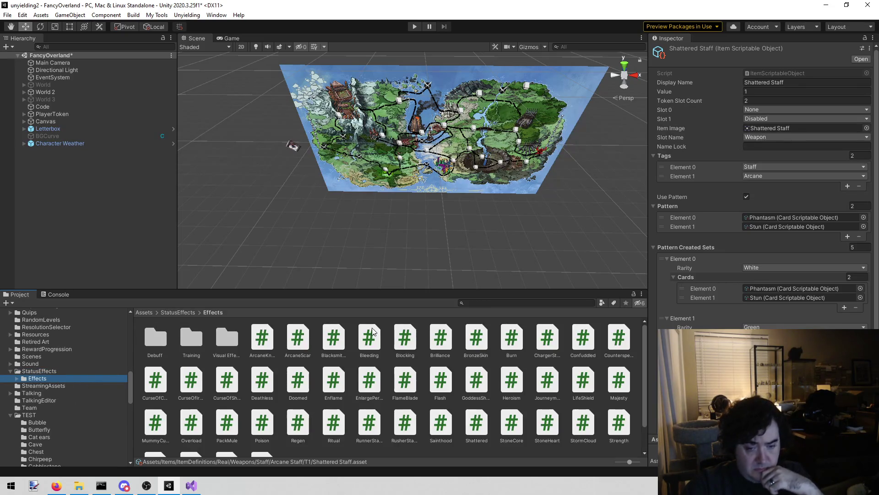
scroll(372, 328, down, 2)
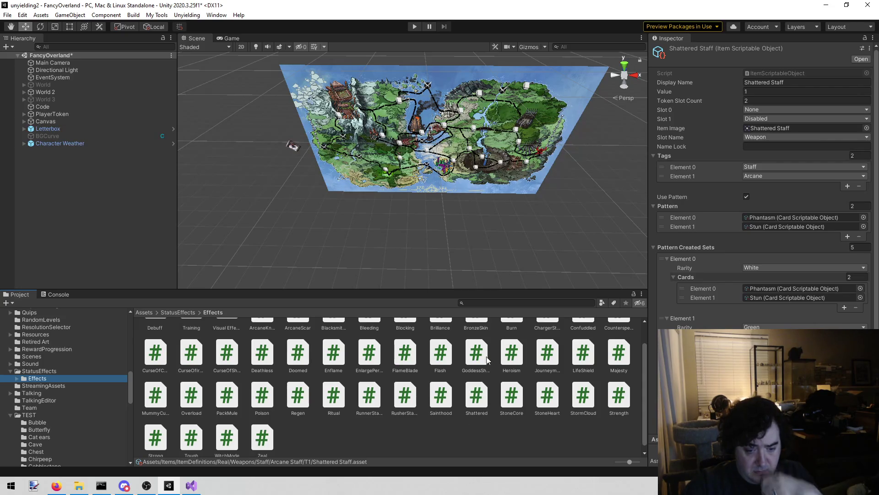
click(474, 411)
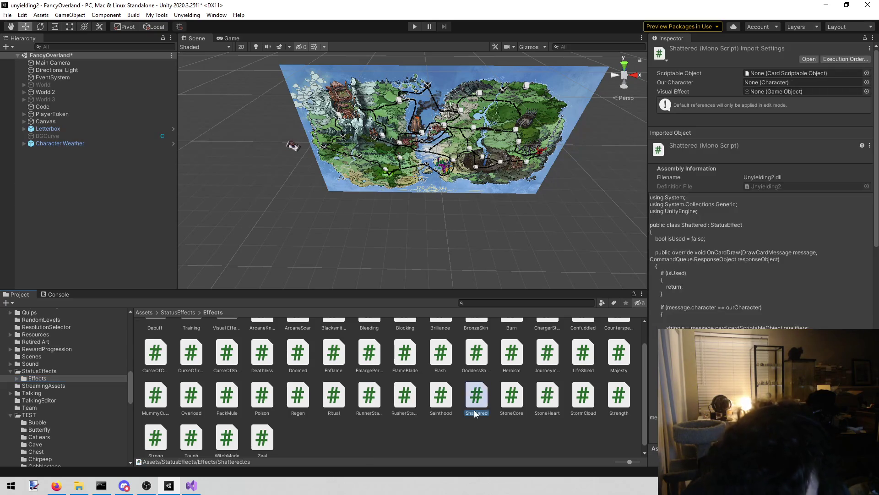
Search 'shatt' and inspect Shatter, Shattering Cry, Shattering Scream and the Shattered items.
click(470, 303)
text(sha)
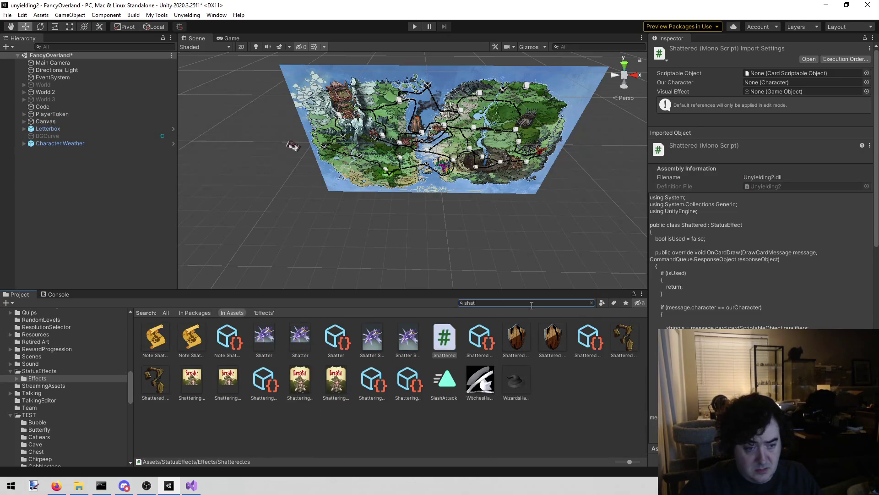
text(t)
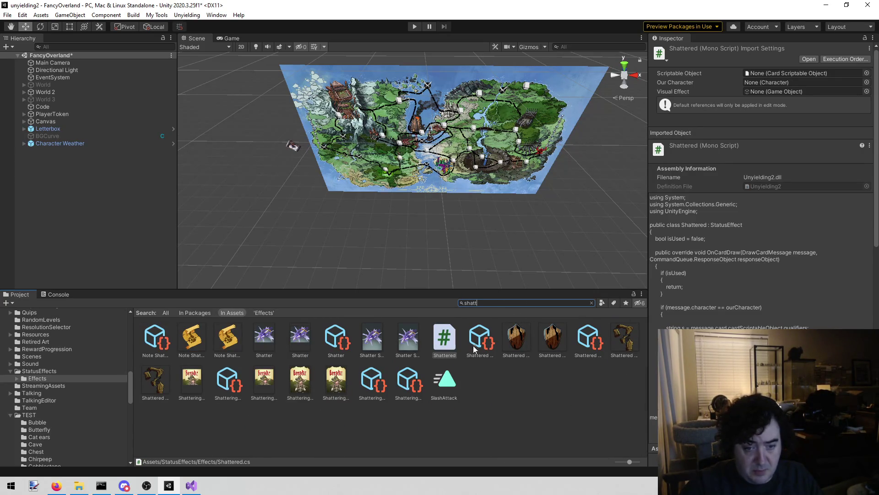
click(474, 349)
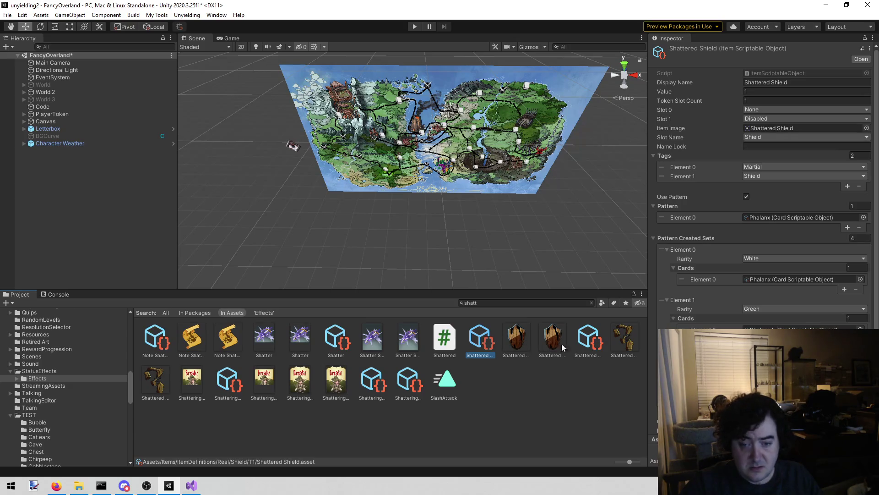
click(592, 344)
click(227, 378)
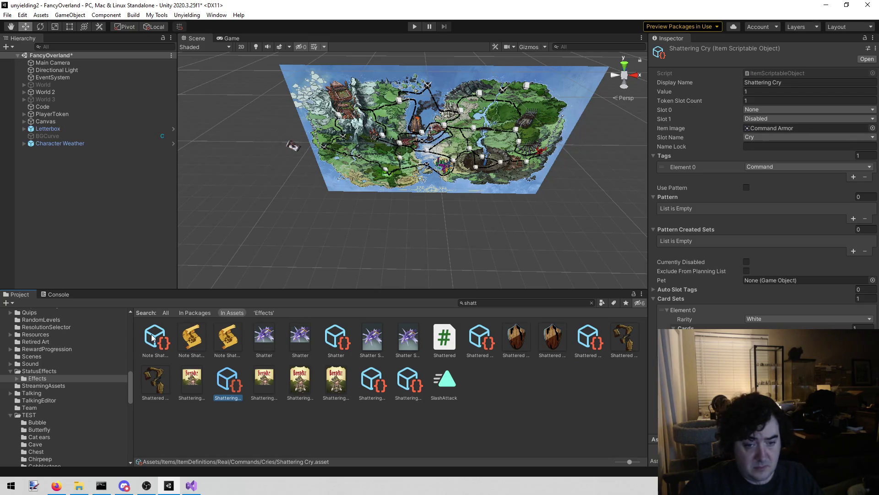
click(336, 339)
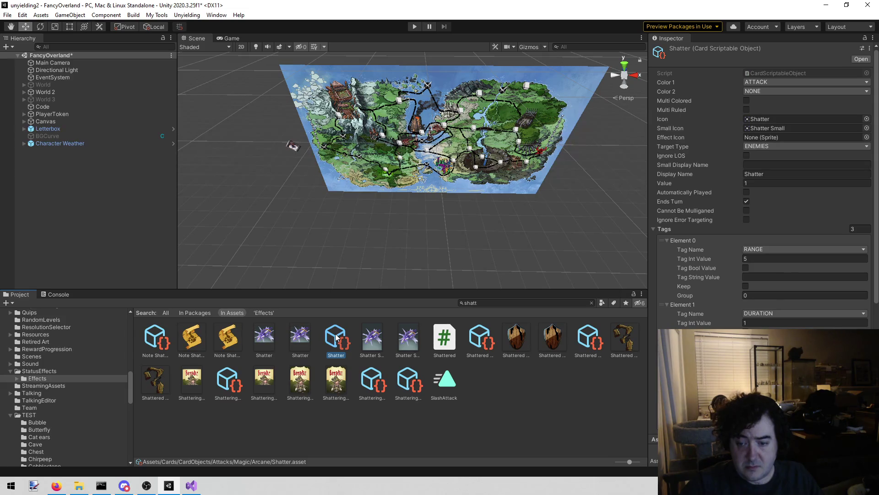
click(366, 382)
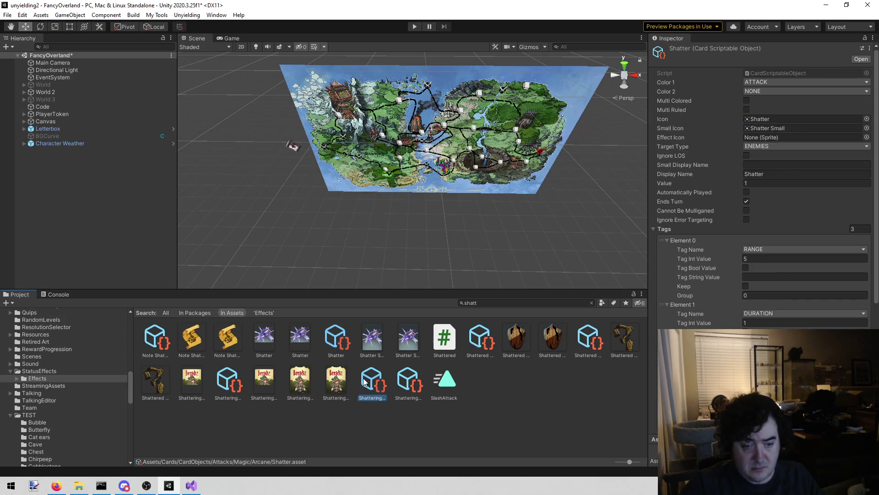
click(481, 339)
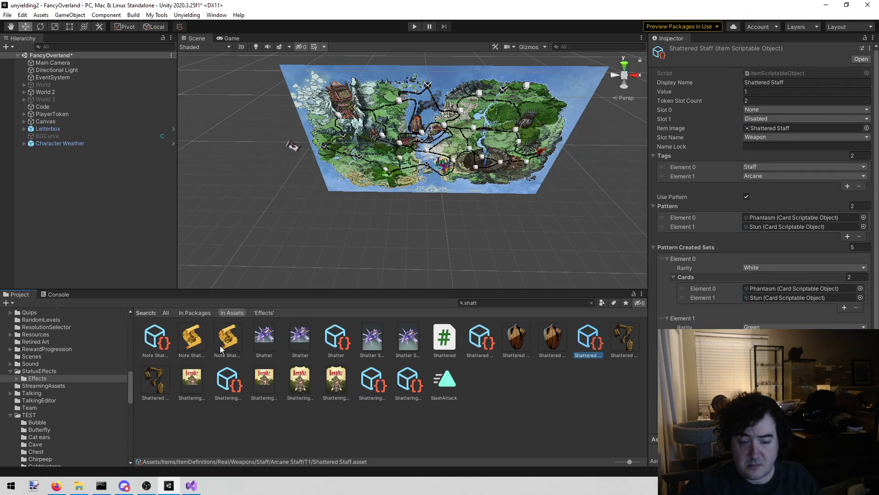
click(232, 376)
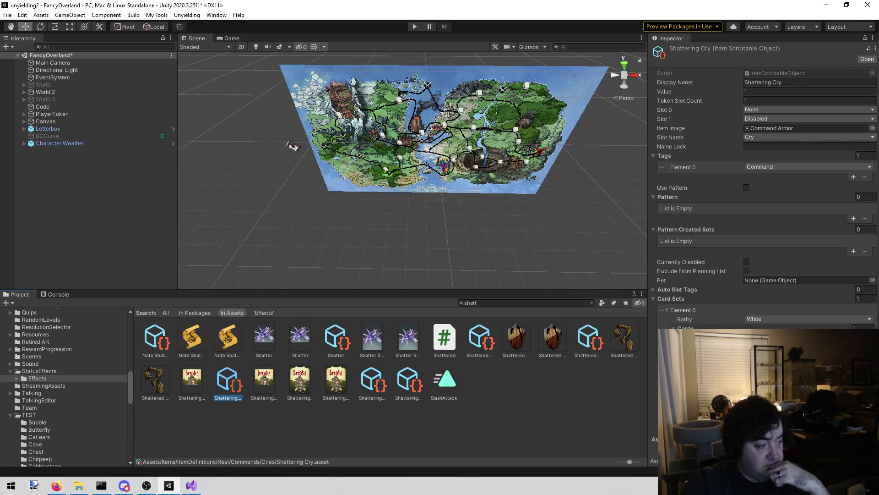
Check the browser and todo list, then return to Unity's StatusEffects folder.
key(alt+Tab)
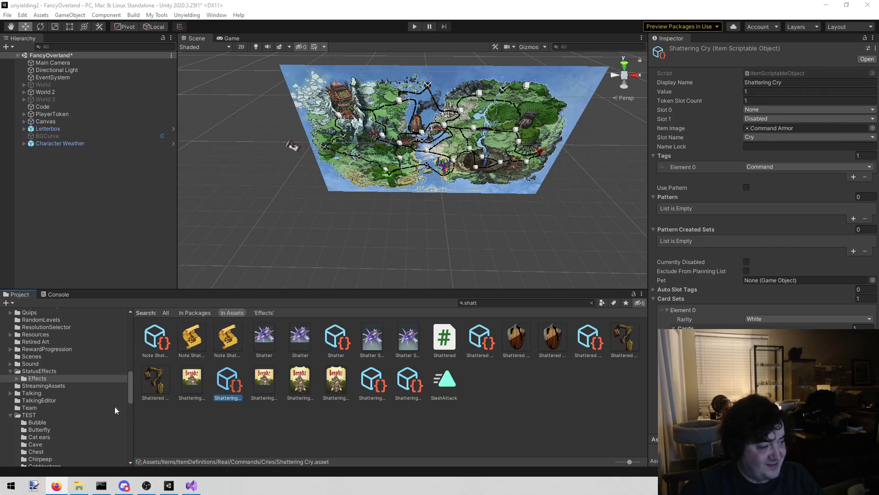
click(206, 415)
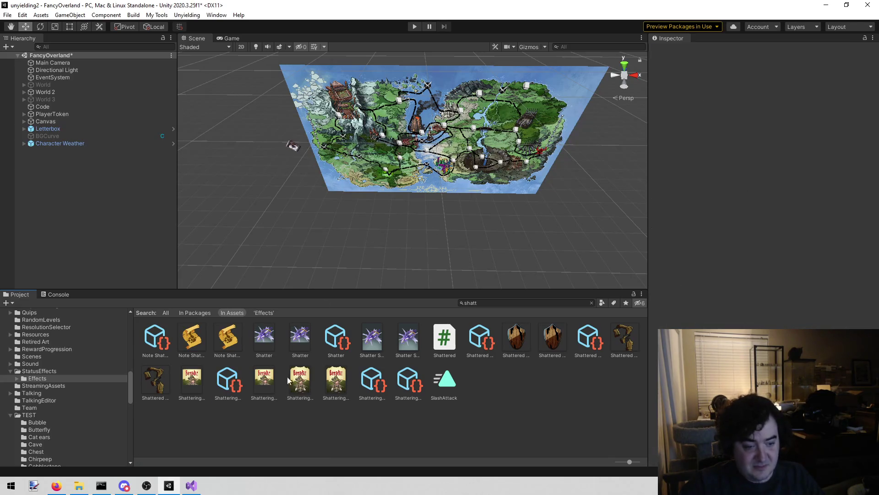
mouse_move(192, 486)
click(206, 466)
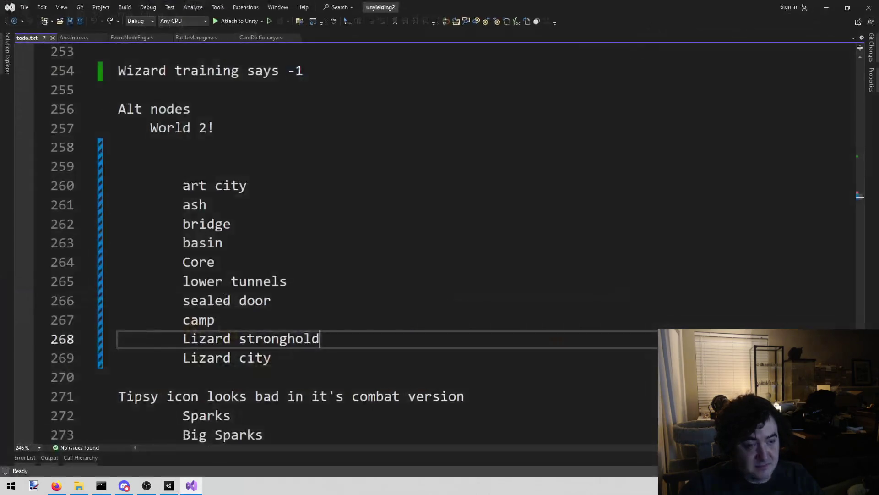
click(169, 487)
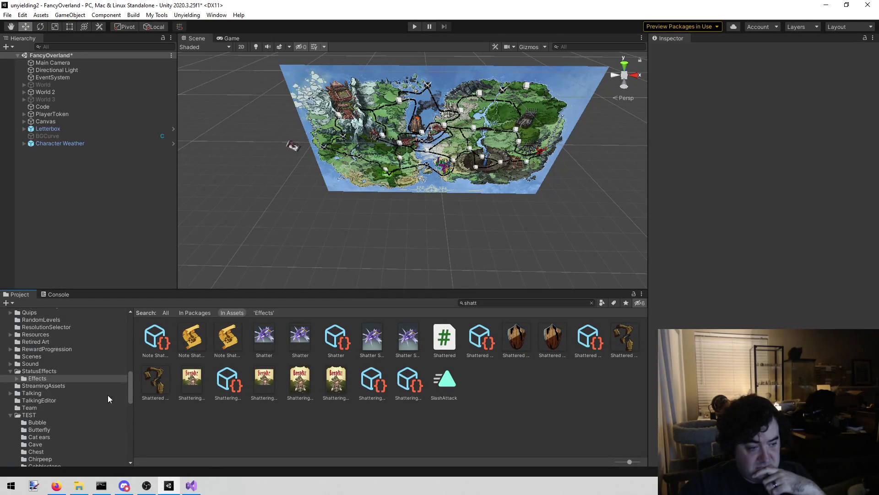
click(48, 371)
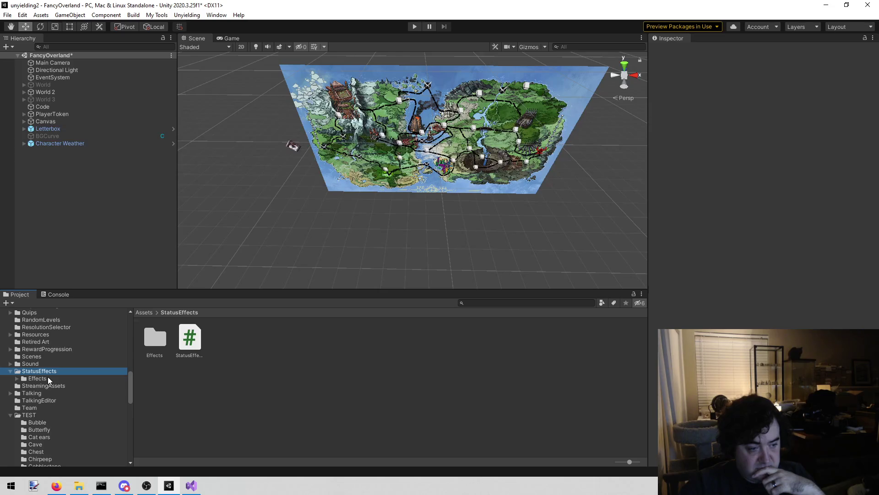
click(37, 378)
scroll(445, 406, down, 2)
click(476, 394)
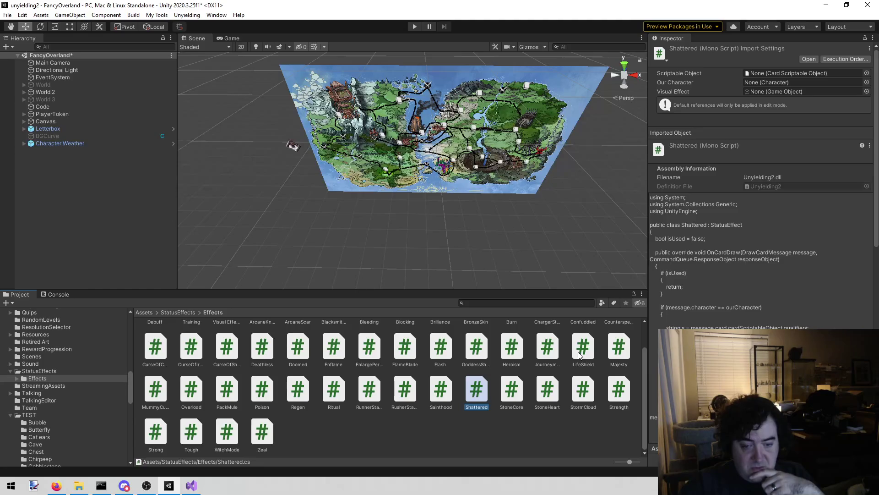
scroll(760, 298, down, 5)
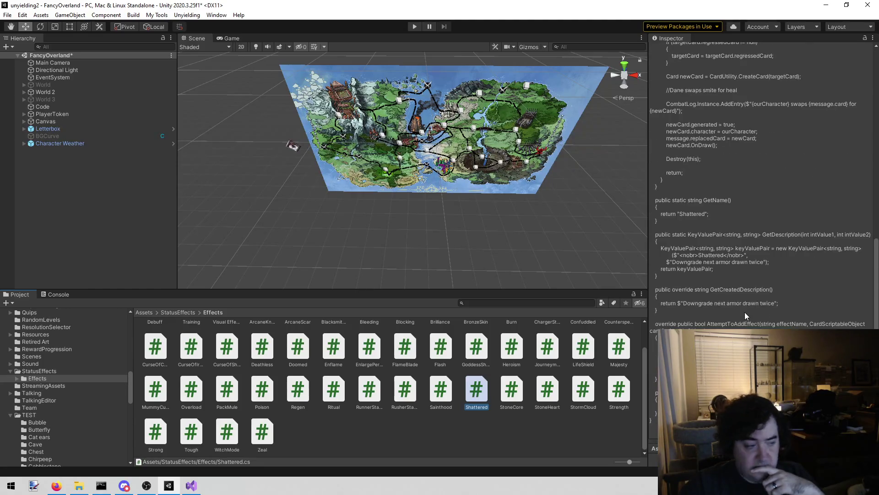
scroll(744, 312, up, 6)
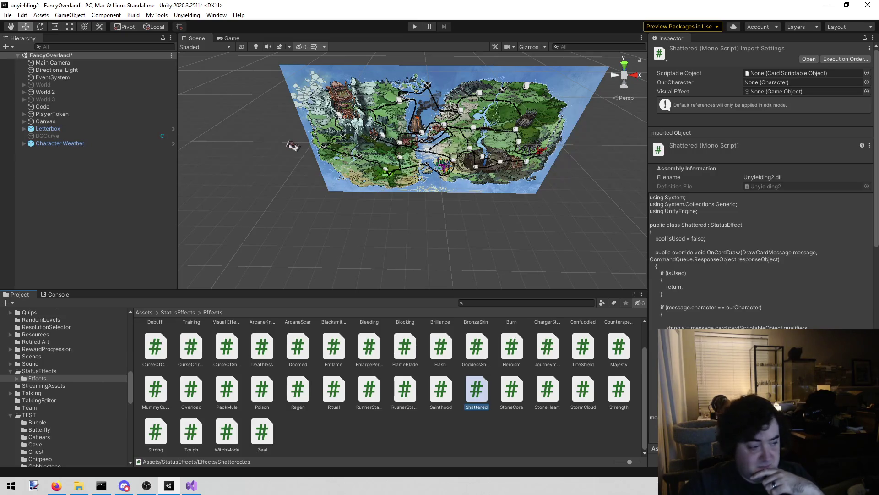
scroll(760, 183, down, 10)
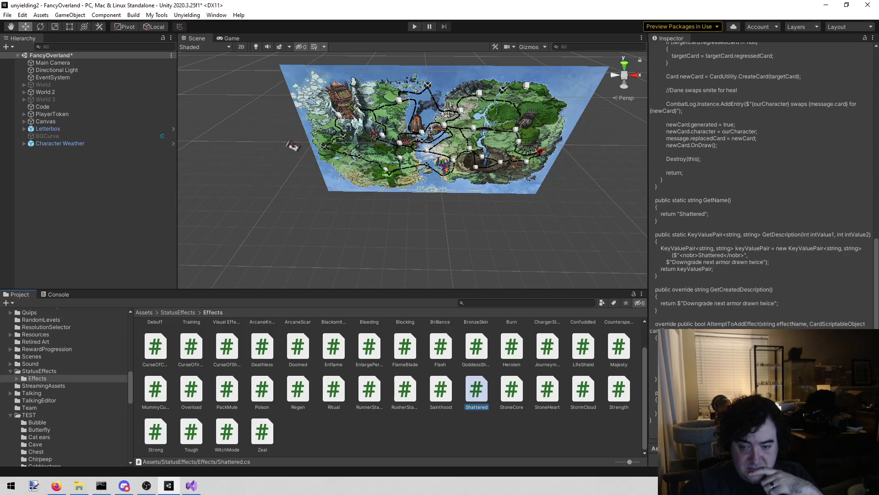
scroll(760, 184, up, 10)
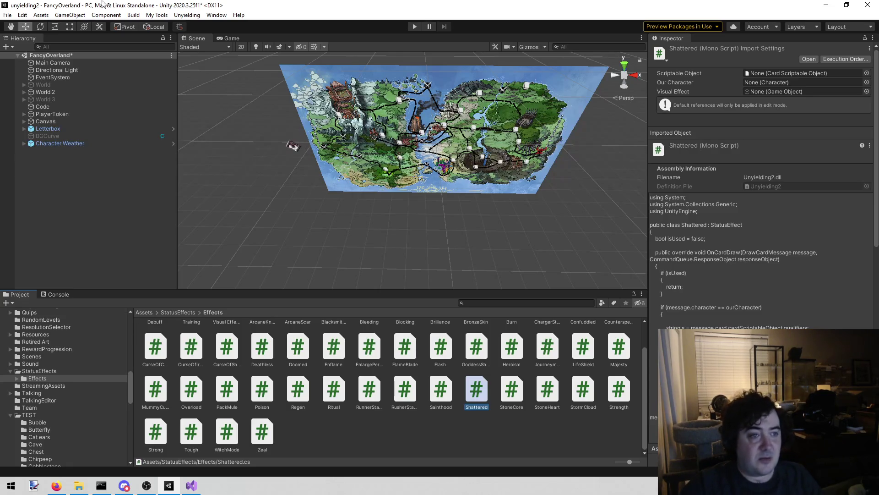
Load the Library scene in place of FancyOverland and enter Play mode.
click(187, 14)
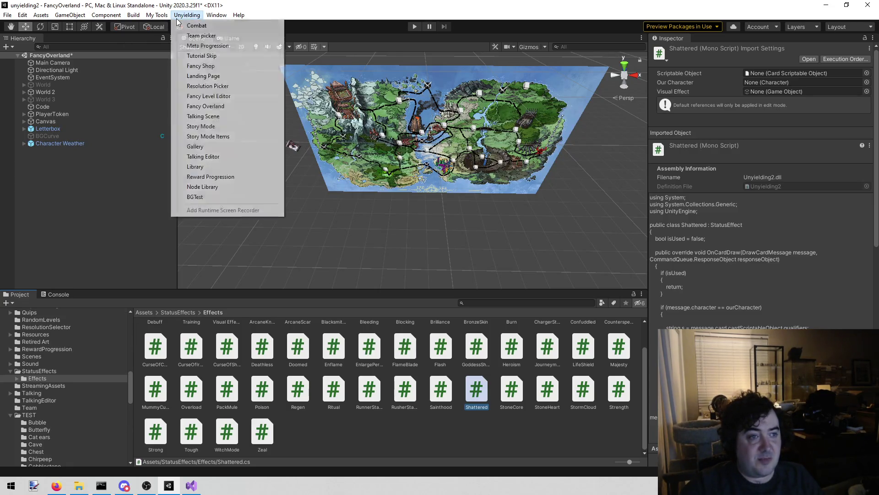
click(230, 167)
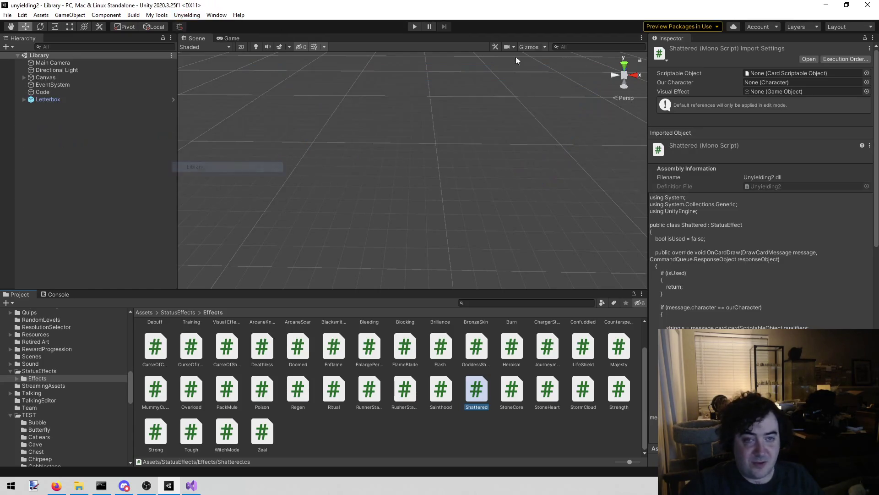
click(417, 29)
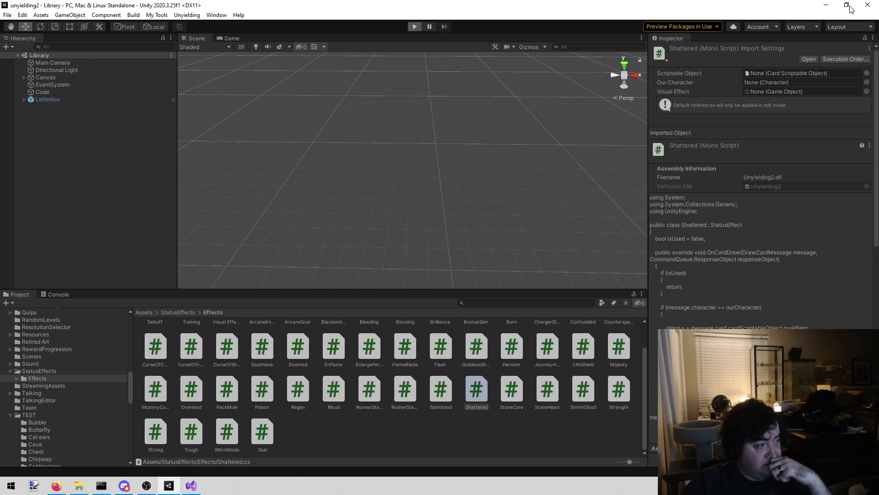
key(ctrl+p)
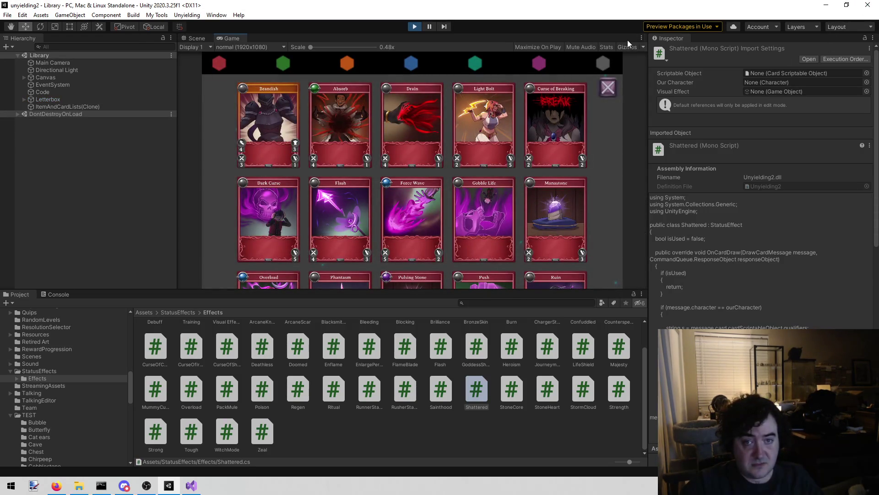
Filter to grey colourless cards, look over the Exposure card, and stop Play mode.
click(602, 65)
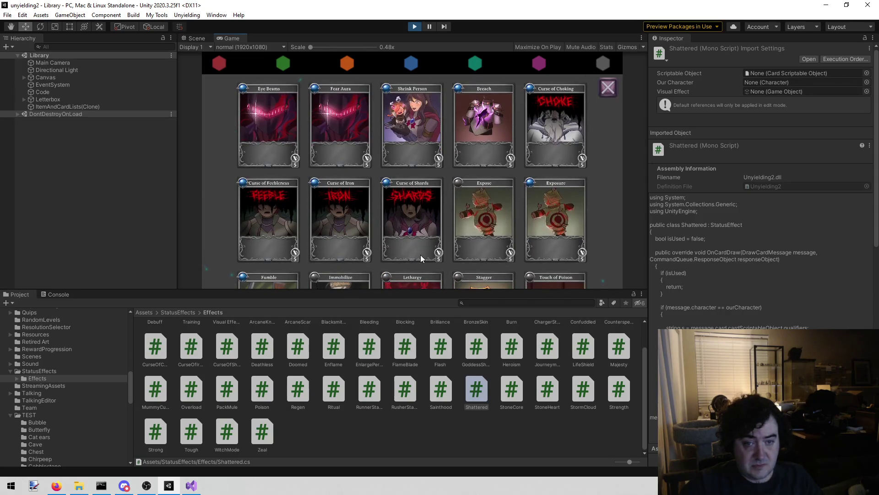
mouse_move(538, 235)
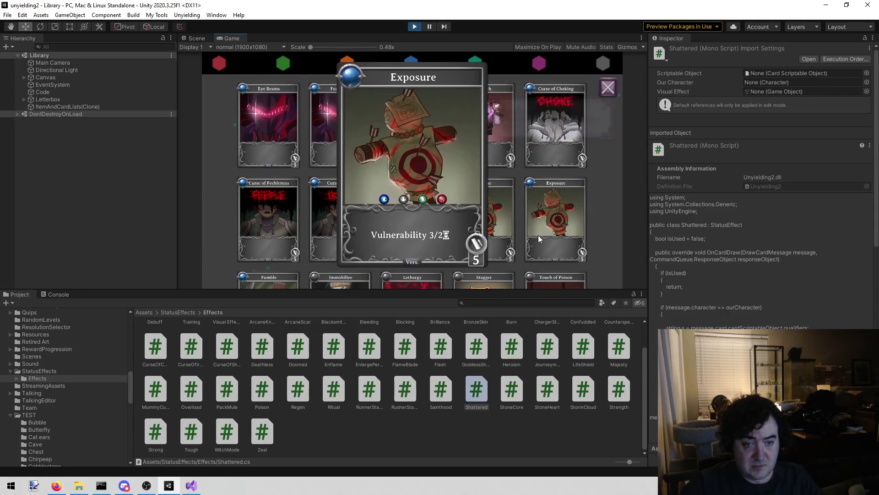
mouse_move(528, 235)
mouse_down()
mouse_move(523, 191)
mouse_move(543, 92)
mouse_move(537, 235)
mouse_up()
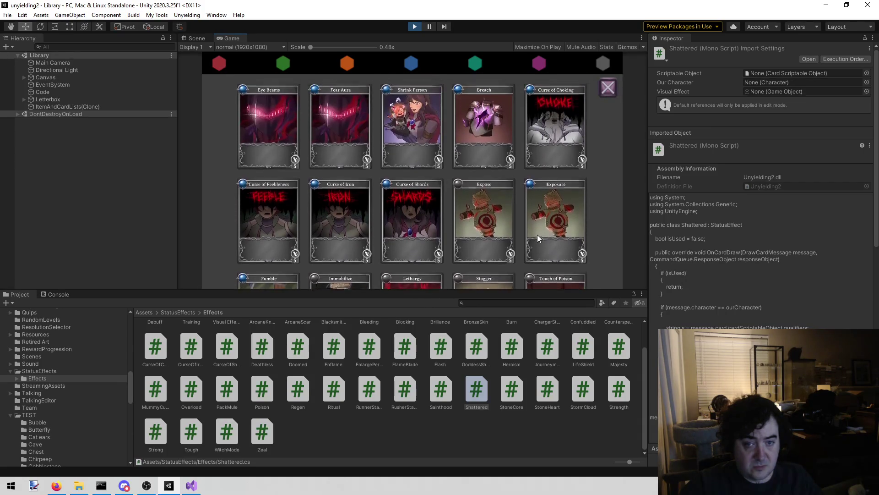
click(414, 27)
click(492, 299)
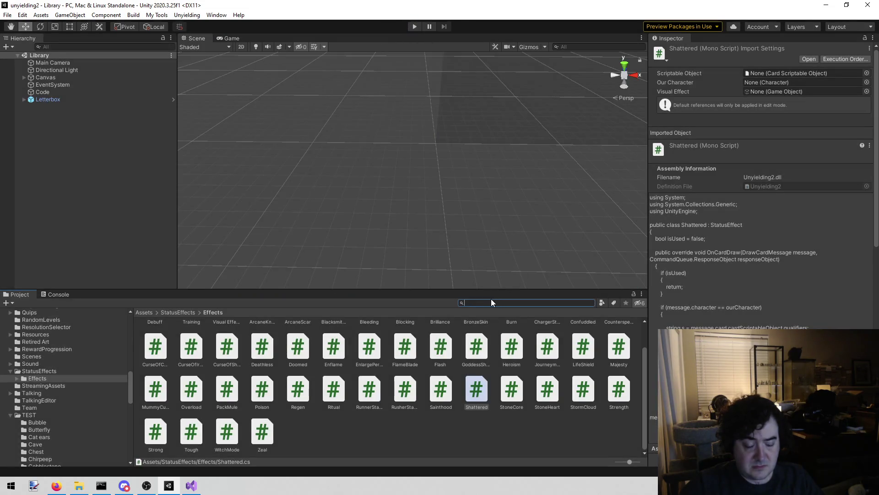
Search the Project for 'weab' and inspect the Weabaks Creed item.
text(weab)
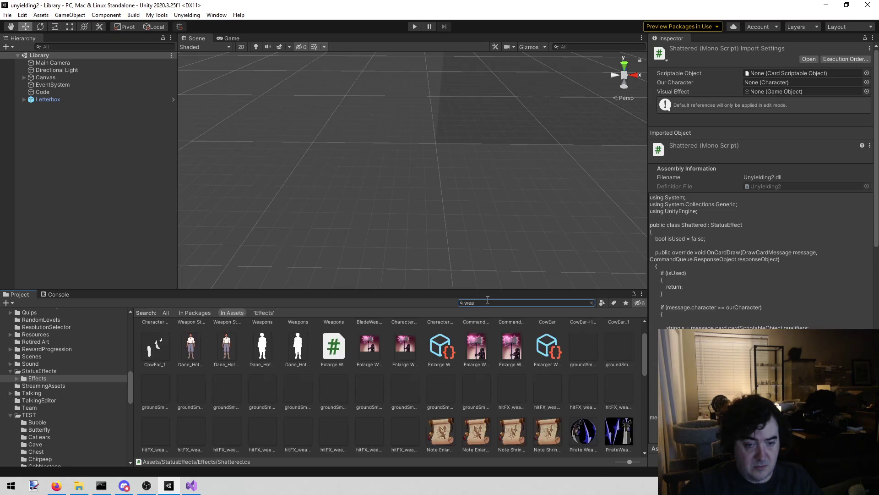
click(150, 339)
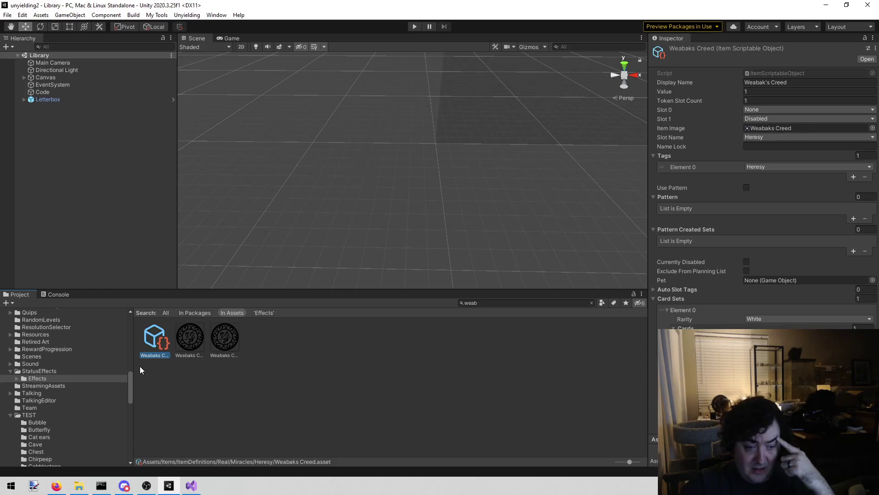
double_click(472, 302)
Review the Exposure card's duration 2, range 5 and Vulnerability 3, then search 'shattered'.
text(exp)
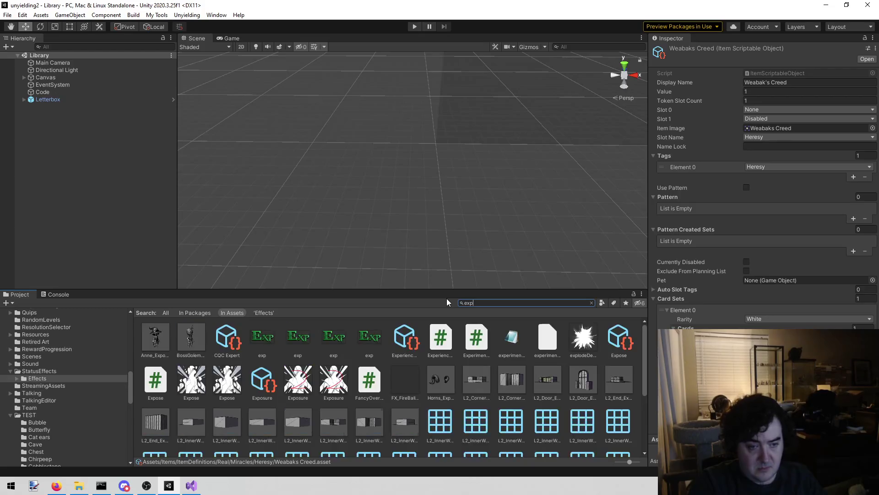
click(262, 380)
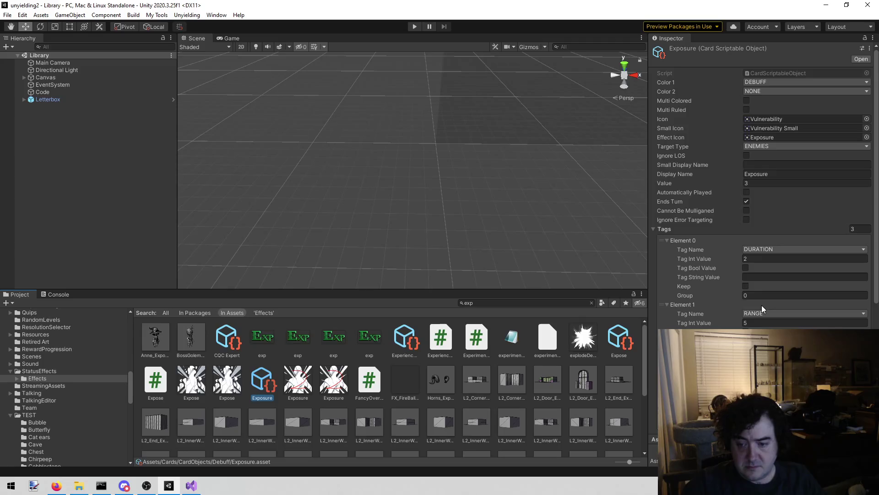
scroll(763, 307, down, 5)
scroll(764, 316, down, 1)
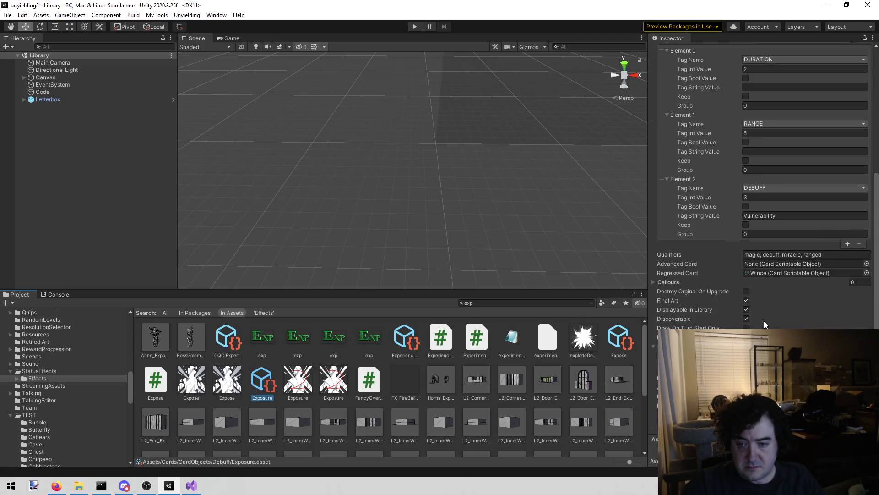
scroll(764, 321, up, 5)
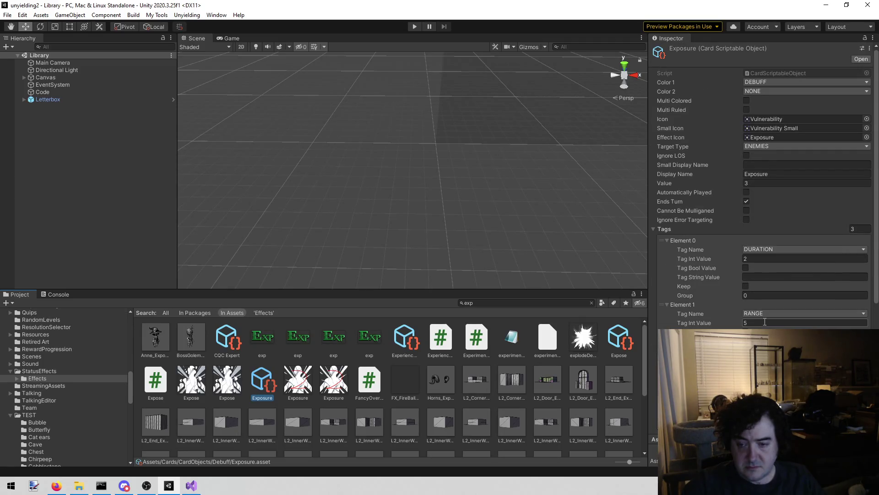
scroll(764, 321, down, 4)
scroll(764, 320, down, 1)
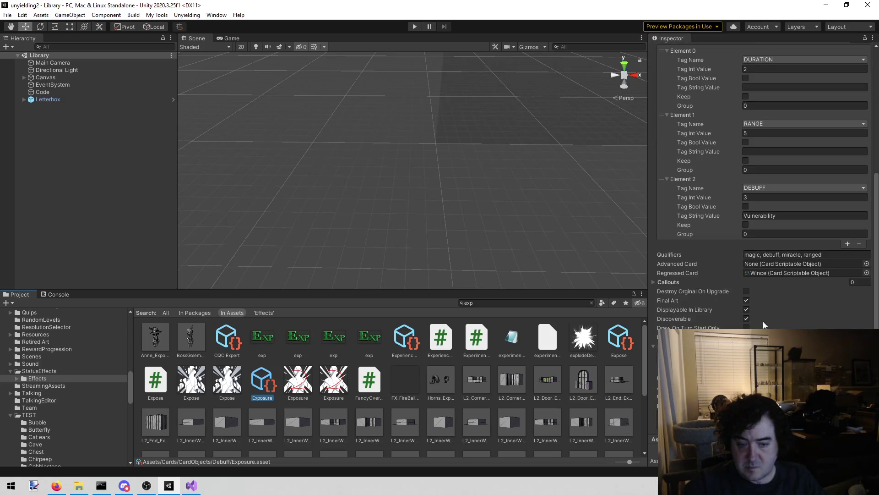
click(545, 302)
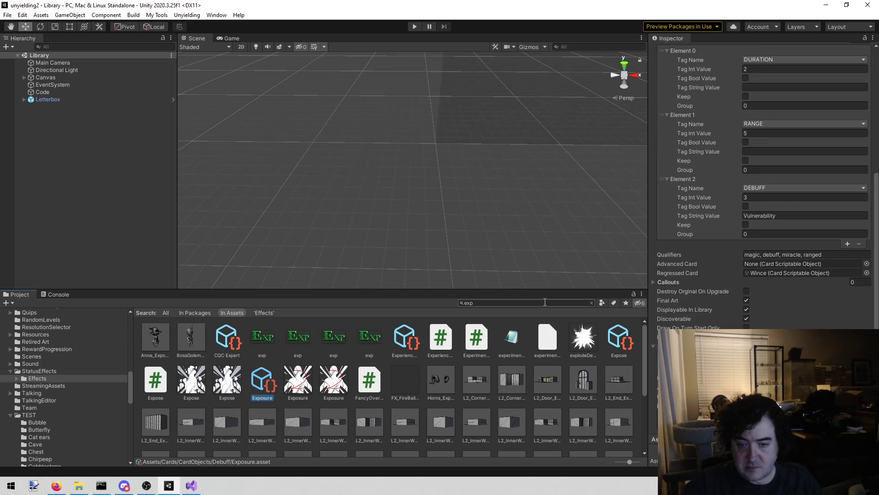
text(shattered)
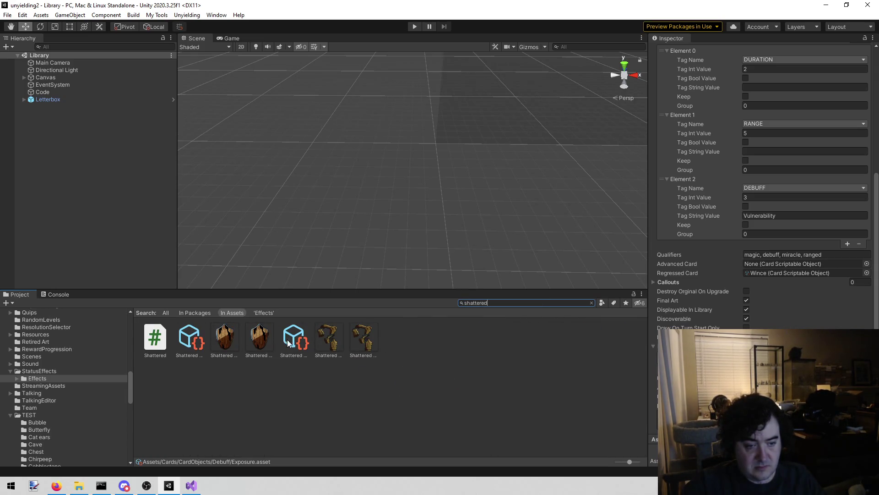
Inspect the Shattered Staff and Shattered Shield items and read the Shattered script's code.
click(289, 343)
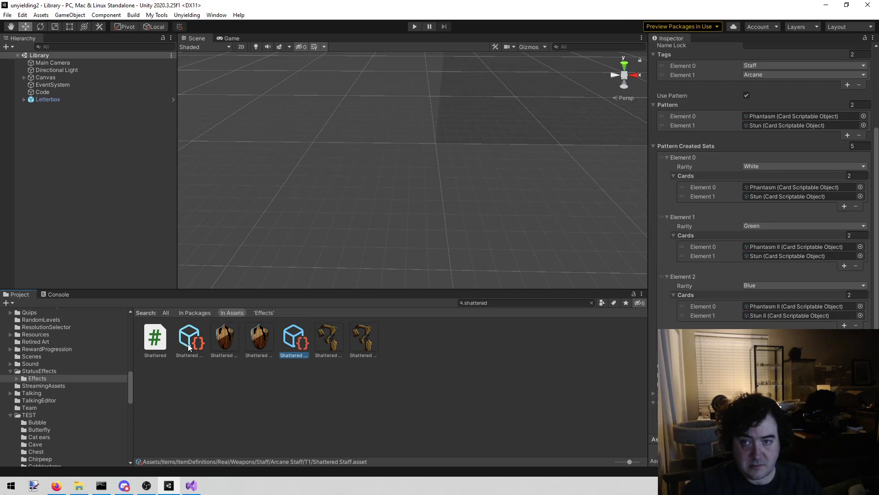
click(187, 343)
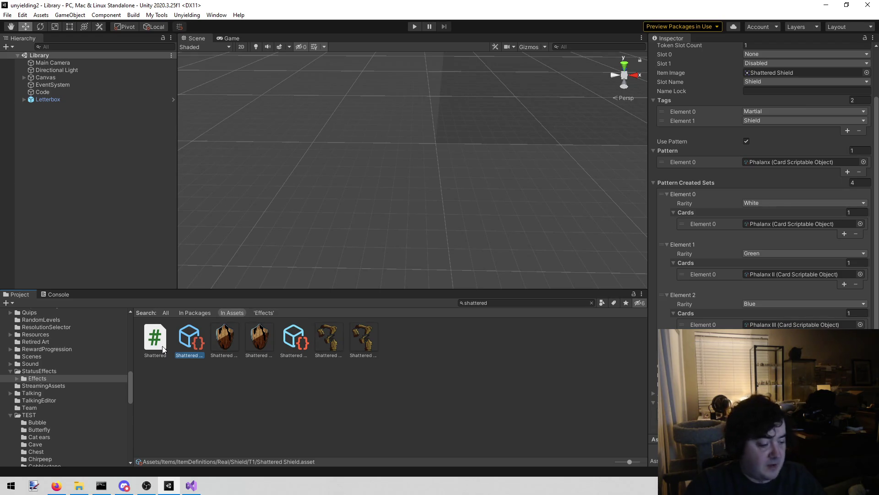
click(160, 346)
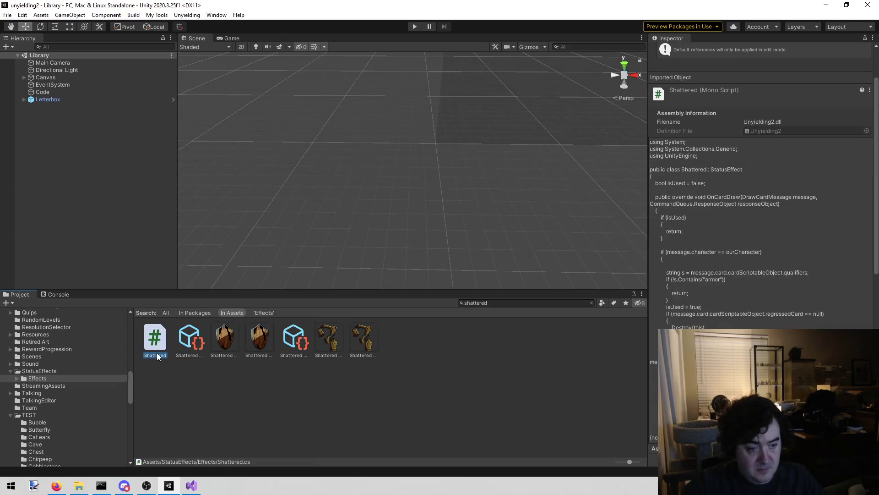
click(156, 355)
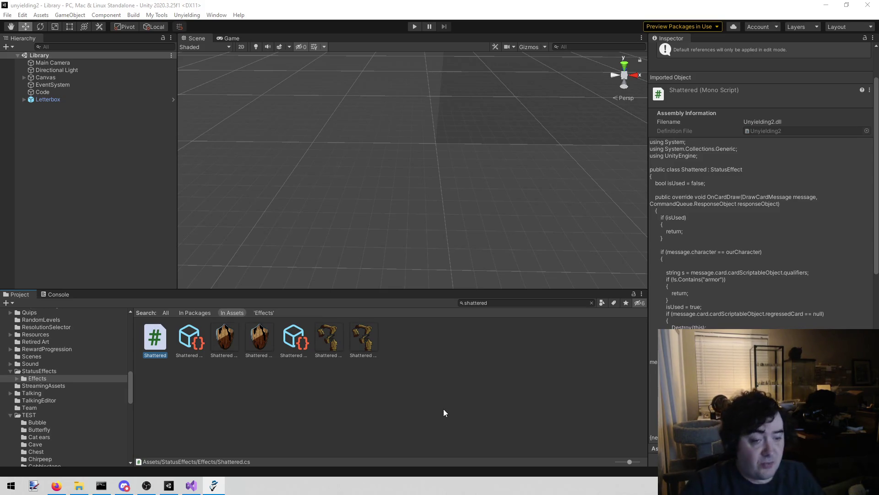
click(544, 303)
Search 'wreck' and view Wreck VIII's tags: ATTACK 11, RANGE 2, WRECK 11, ONARMORDESTROY.
key(ctrl+a)
text(wec)
key(BackSpace)
key(BackSpace)
text(reck)
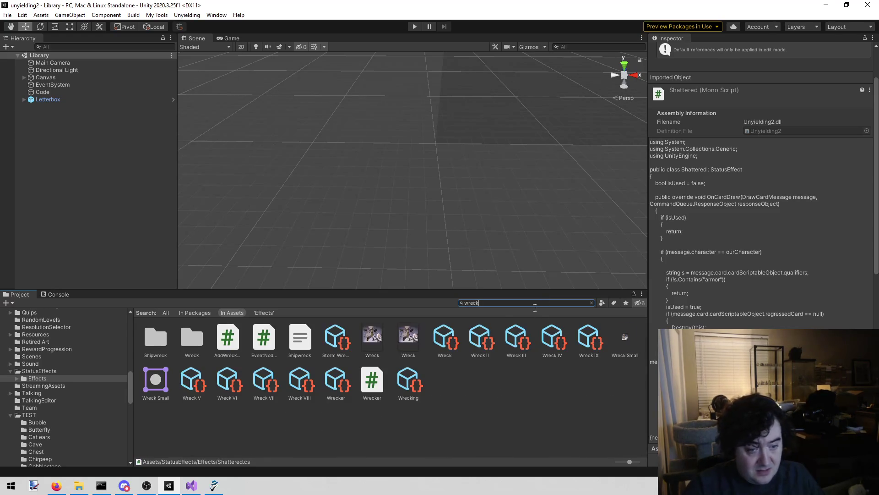
click(300, 377)
scroll(795, 308, down, 5)
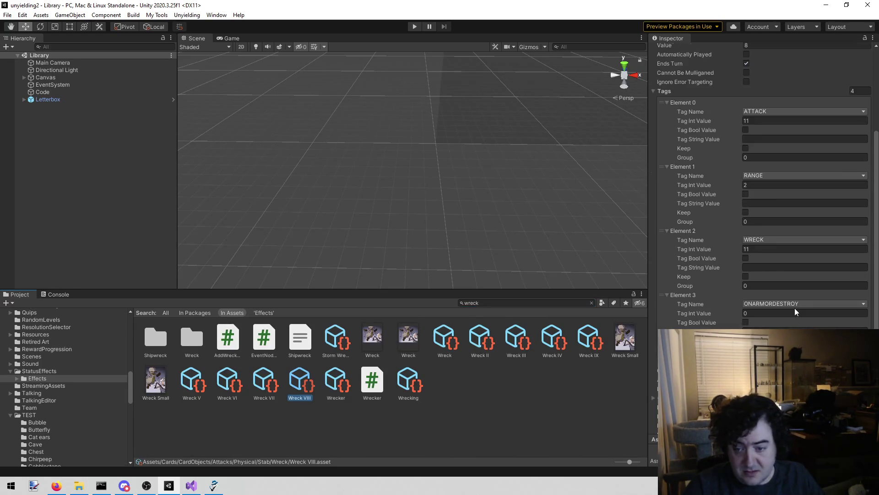